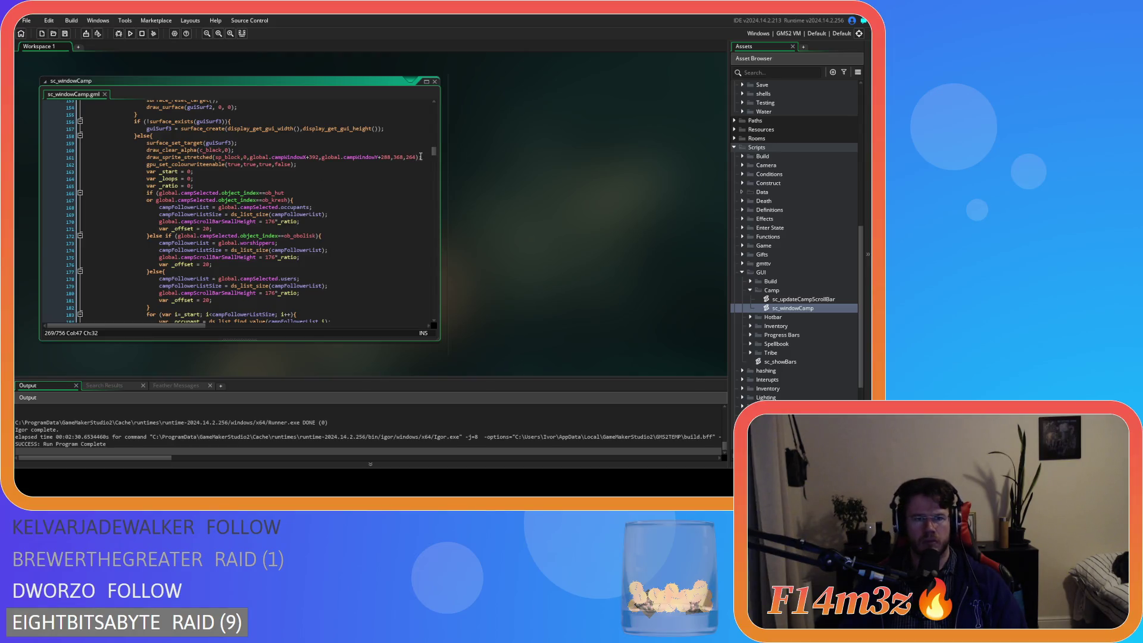
Check the sp_block call near line 161 and the sp_window and sp_pixel draws, then find commented line 31
{"action": "scroll", "coordinate": [424, 157], "scroll_direction": "down", "scroll_amount": 3}
{"action": "scroll", "coordinate": [424, 157], "scroll_direction": "up", "scroll_amount": 3}
{"action": "left_click_drag", "start_coordinate": [425, 157], "coordinate": [147, 157]}
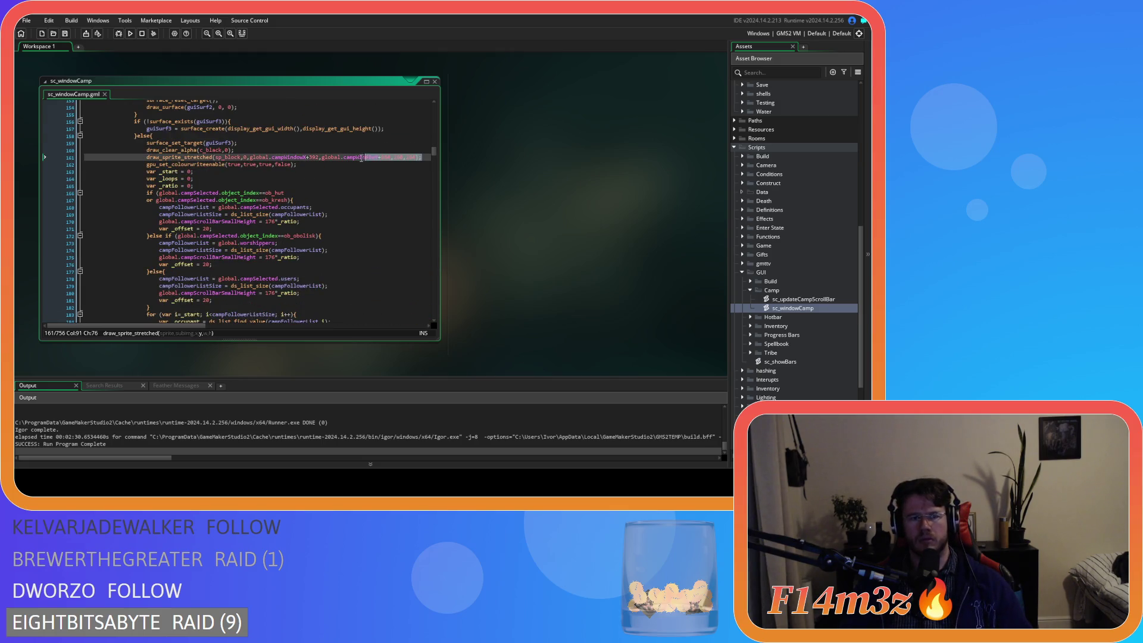
{"action": "key", "text": "ctrl+d"}
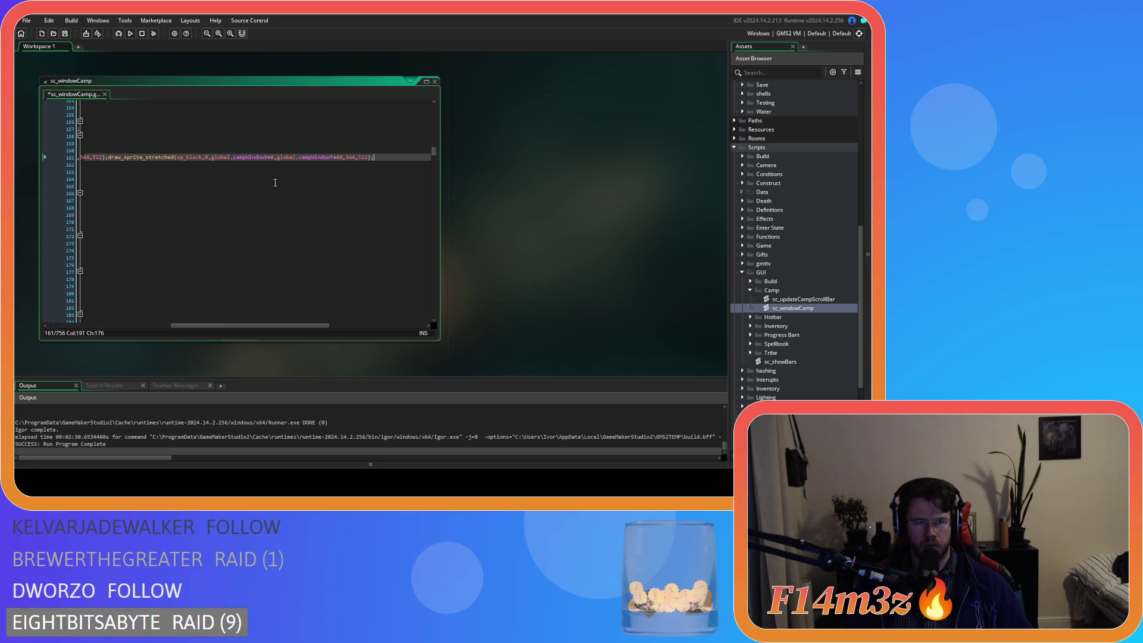
{"action": "key", "text": "ctrl+z"}
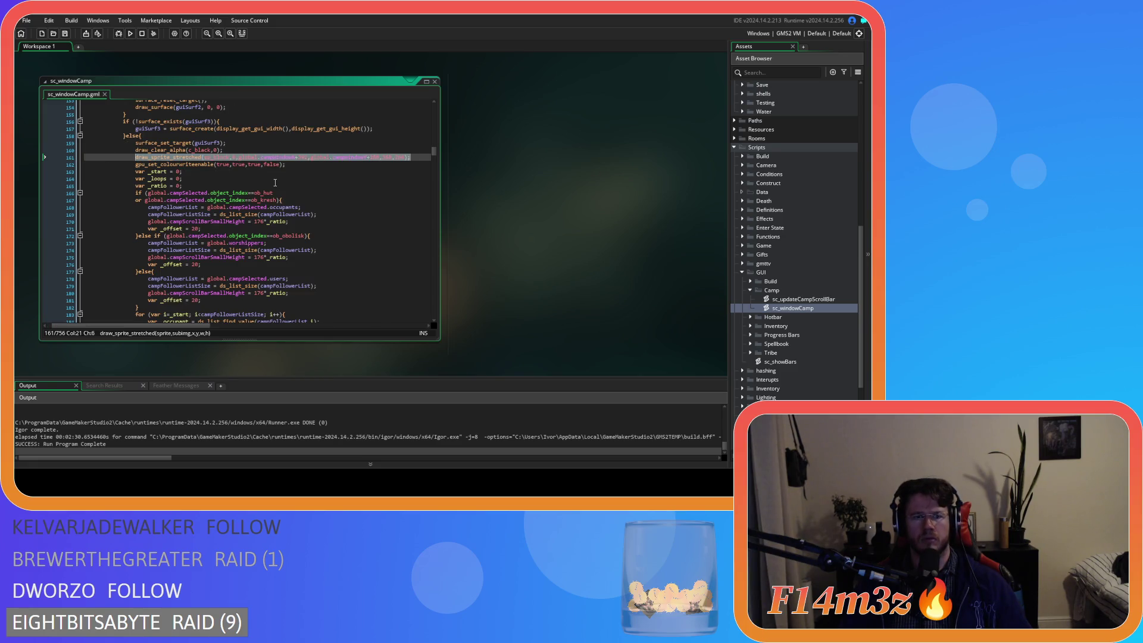
{"action": "scroll", "coordinate": [275, 182], "scroll_direction": "up", "scroll_amount": 20}
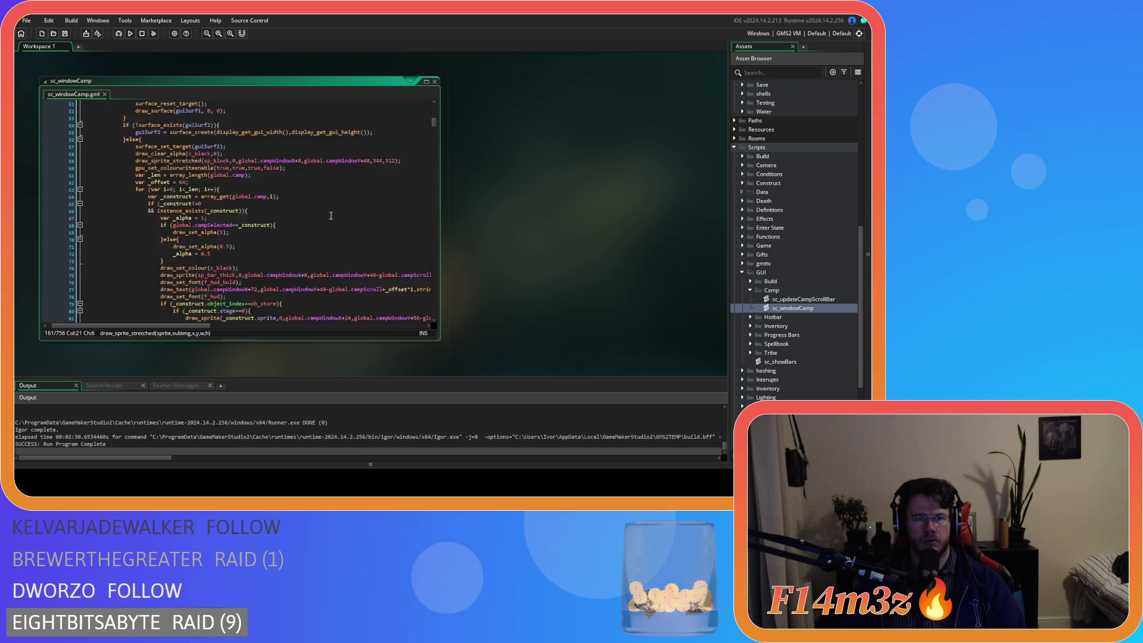
{"action": "scroll", "coordinate": [331, 216], "scroll_direction": "up", "scroll_amount": 13}
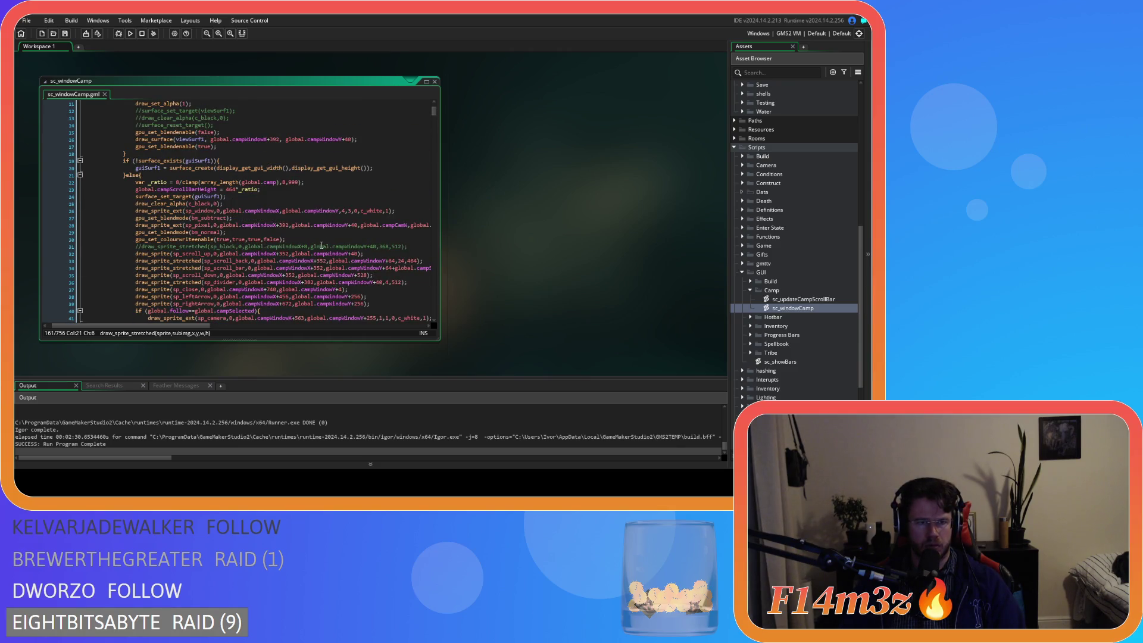
{"action": "left_click", "coordinate": [280, 210]}
{"action": "left_click", "coordinate": [280, 226]}
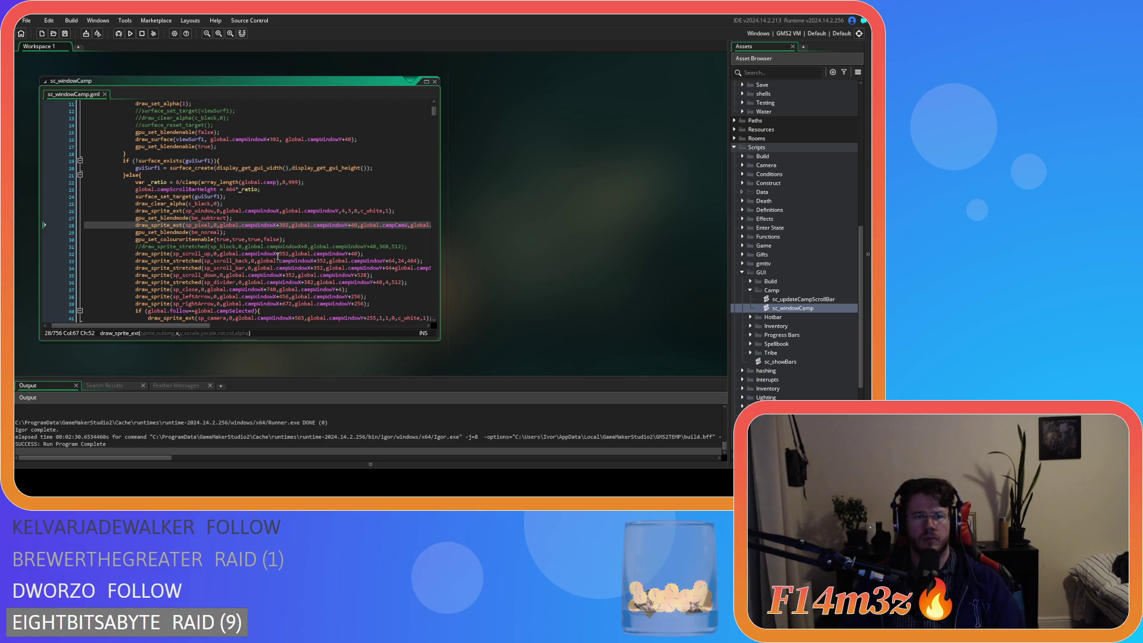
{"action": "left_click", "coordinate": [276, 246]}
Replace commented line 31 with the sp_block stretched draw at +392, +288, size 368×264, and save
{"action": "left_click_drag", "start_coordinate": [411, 251], "coordinate": [260, 251]}
{"action": "left_click", "coordinate": [222, 247]}
{"action": "left_click", "coordinate": [370, 247]}
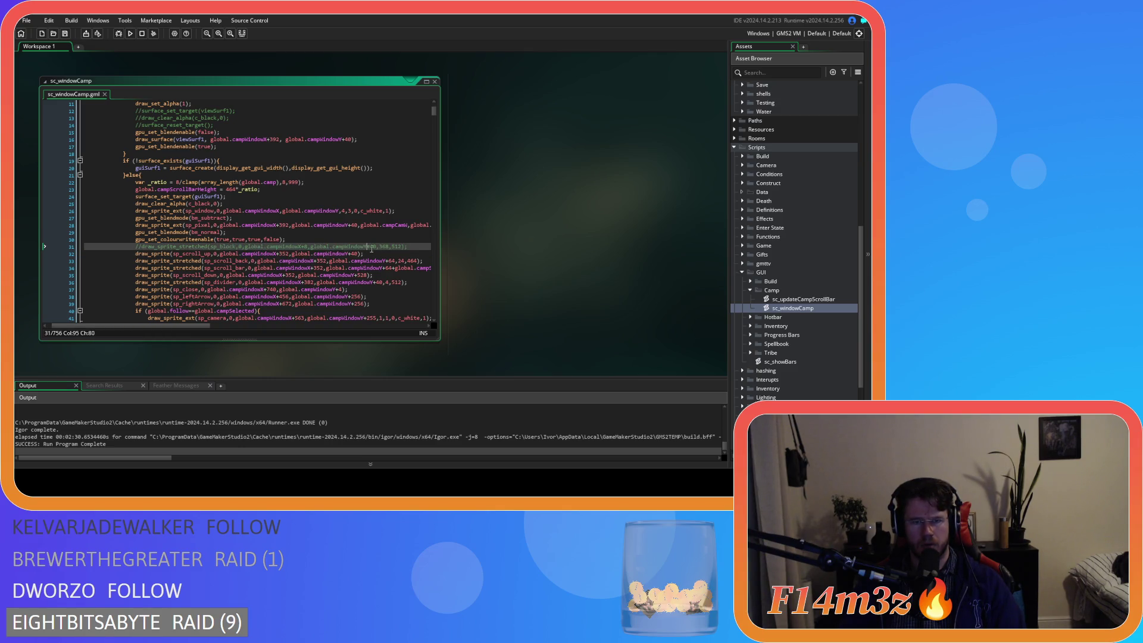
{"action": "left_click", "coordinate": [418, 249]}
{"action": "left_click_drag", "start_coordinate": [418, 250], "coordinate": [63, 246]}
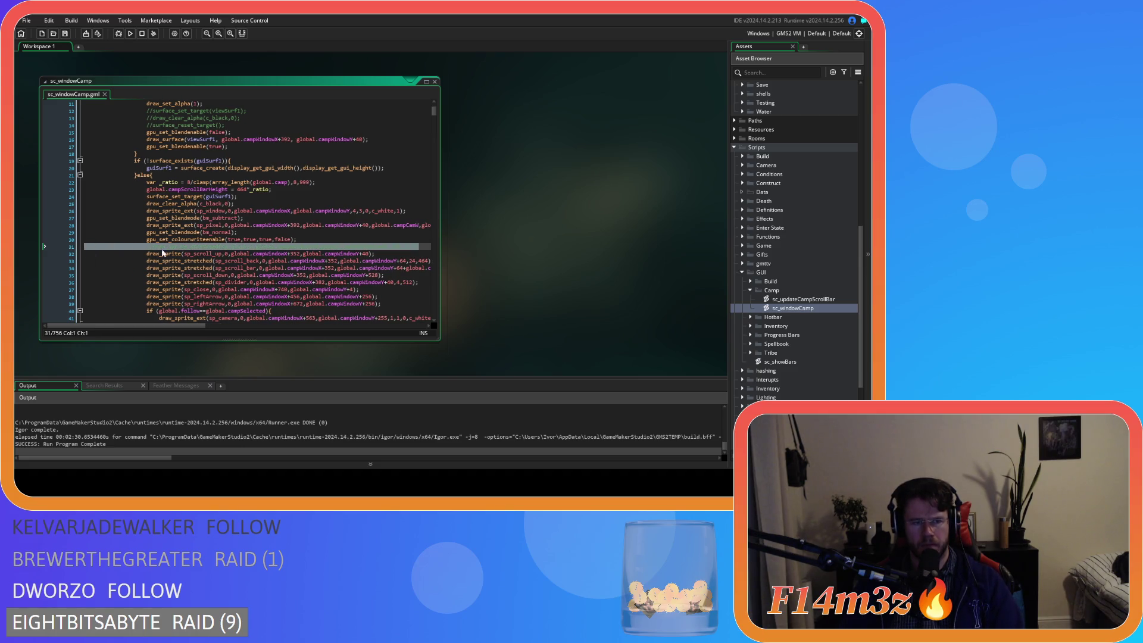
{"action": "left_click", "coordinate": [415, 247]}
{"action": "key", "text": "ctrl+z"}
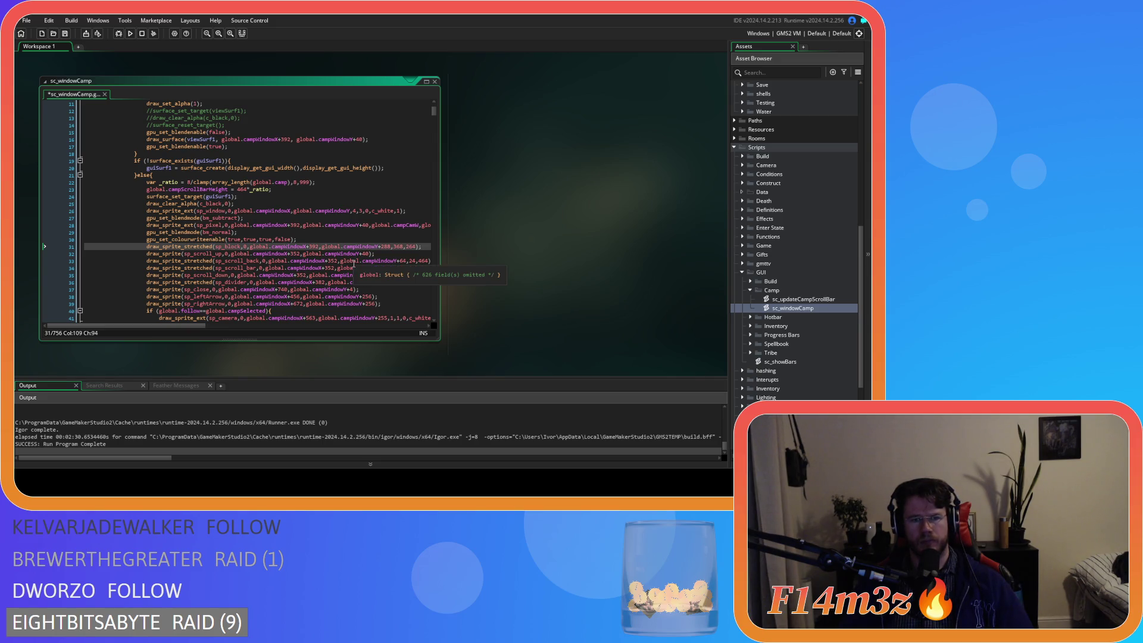
{"action": "key", "text": "ctrl+s"}
{"action": "mouse_move", "coordinate": [194, 326]}
{"action": "left_mouse_down"}
{"action": "mouse_move", "coordinate": [226, 327]}
{"action": "mouse_move", "coordinate": [190, 327]}
{"action": "left_mouse_up"}
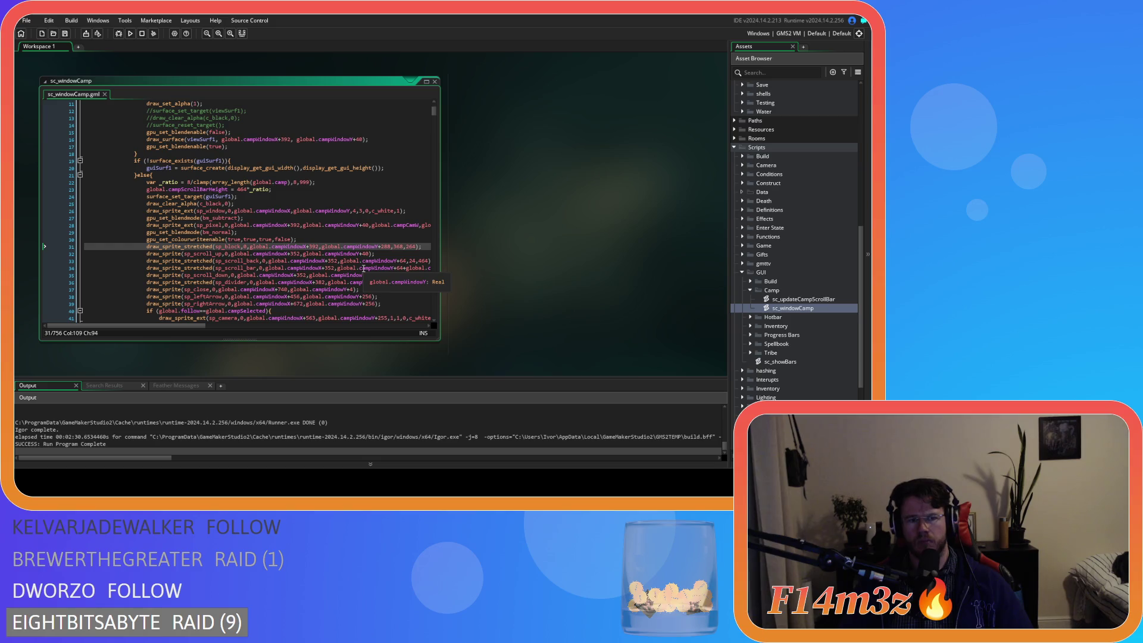
{"action": "scroll", "coordinate": [364, 269], "scroll_direction": "down", "scroll_amount": 5}
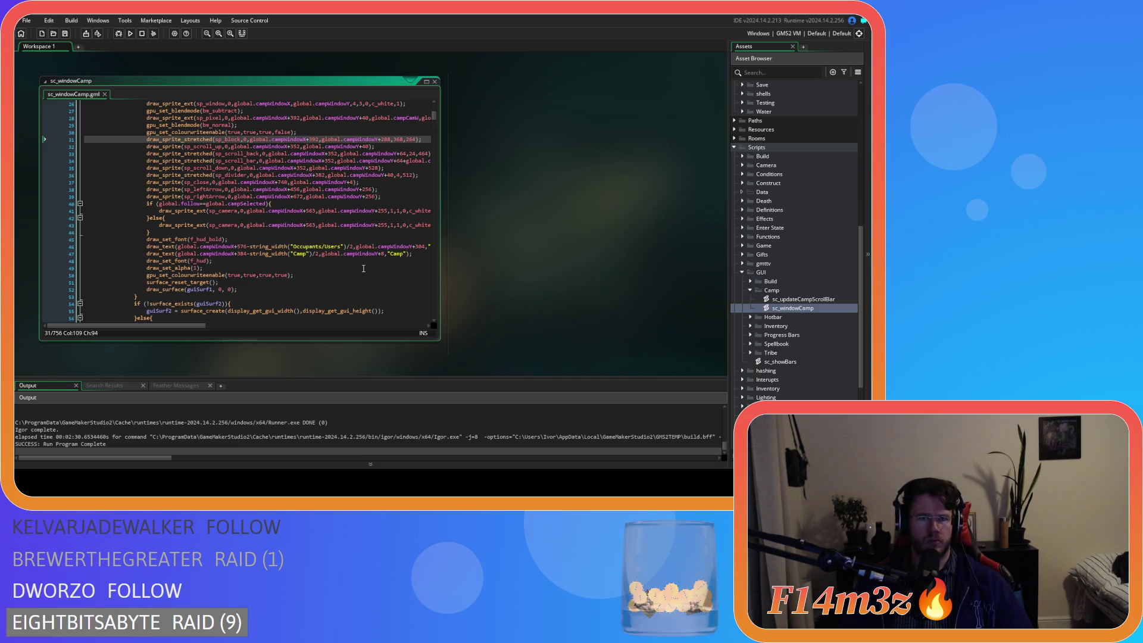
{"action": "scroll", "coordinate": [363, 269], "scroll_direction": "down", "scroll_amount": 20}
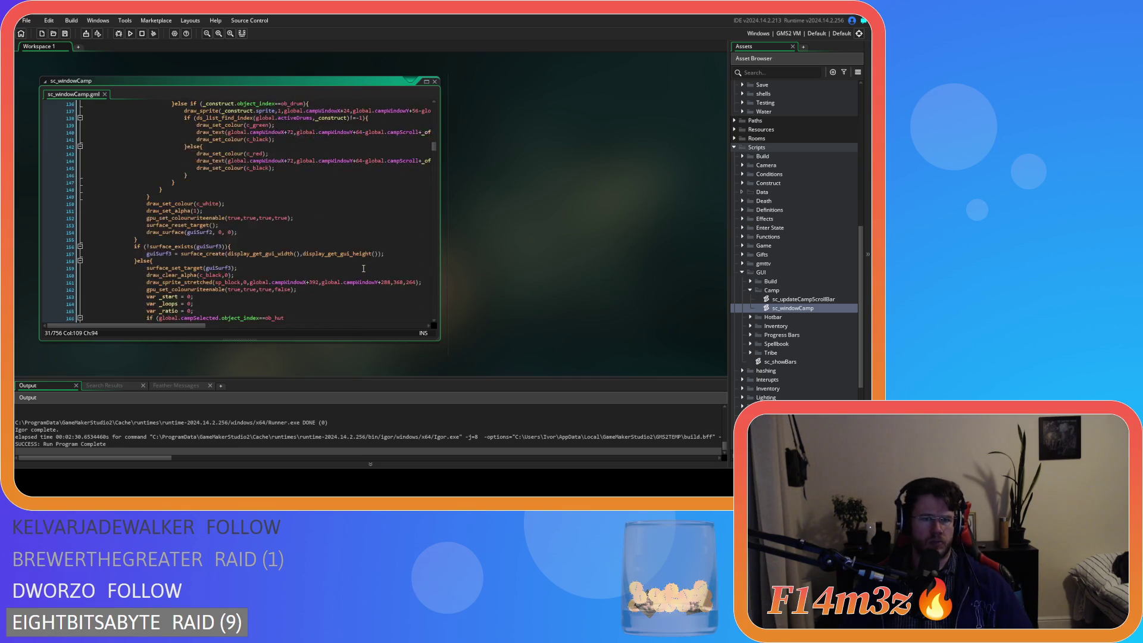
{"action": "scroll", "coordinate": [363, 269], "scroll_direction": "down", "scroll_amount": 7}
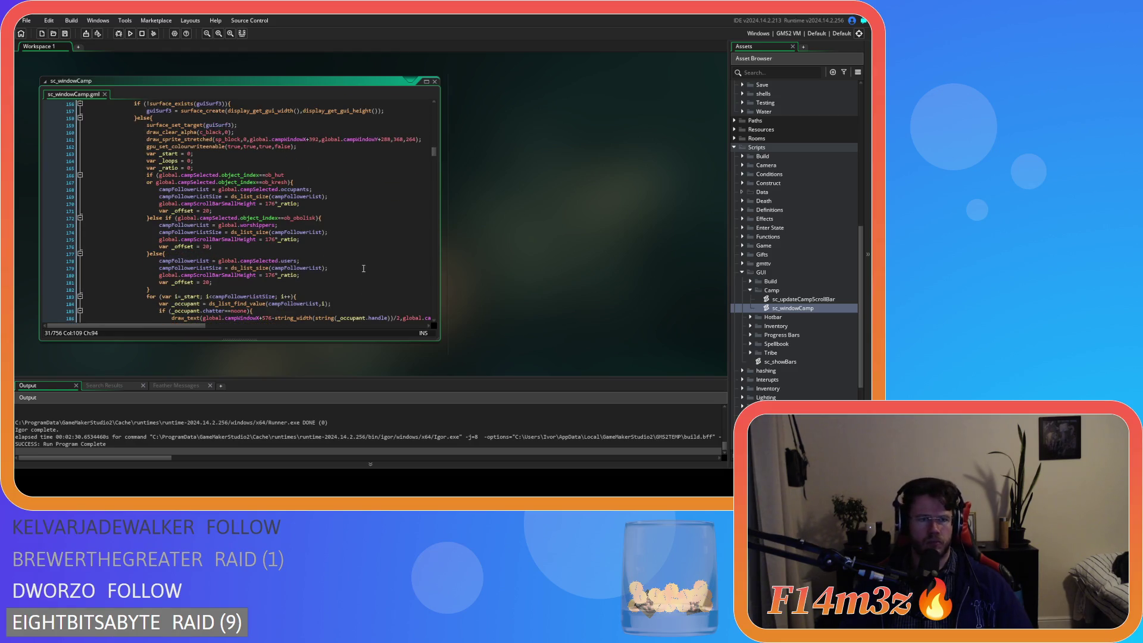
{"action": "scroll", "coordinate": [336, 218], "scroll_direction": "down", "scroll_amount": 20}
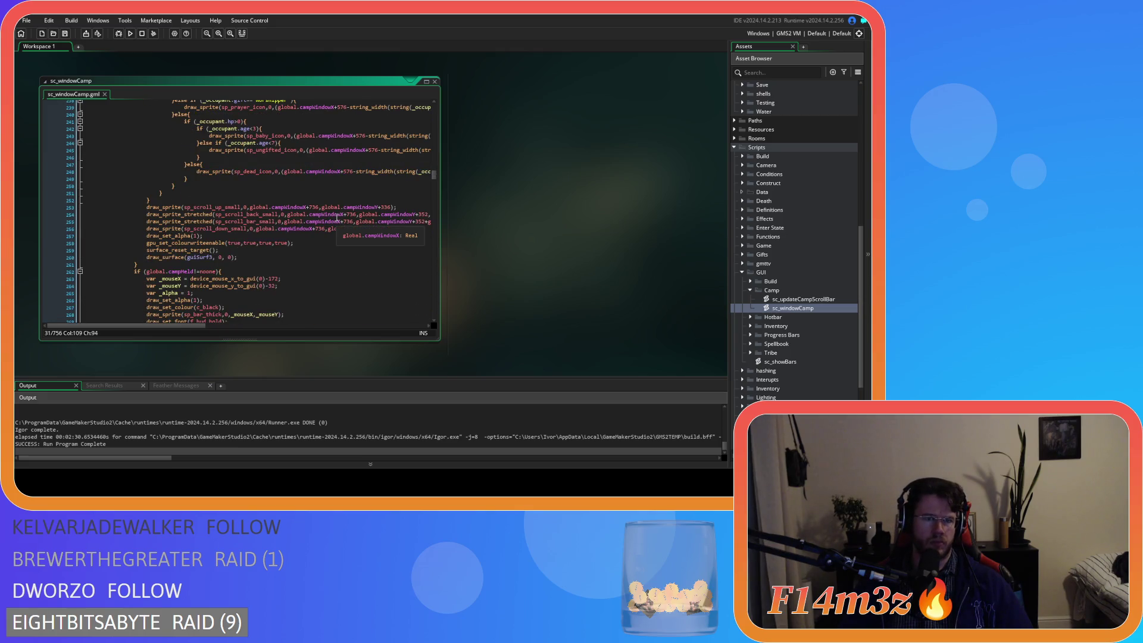
{"action": "scroll", "coordinate": [331, 232], "scroll_direction": "up", "scroll_amount": 2}
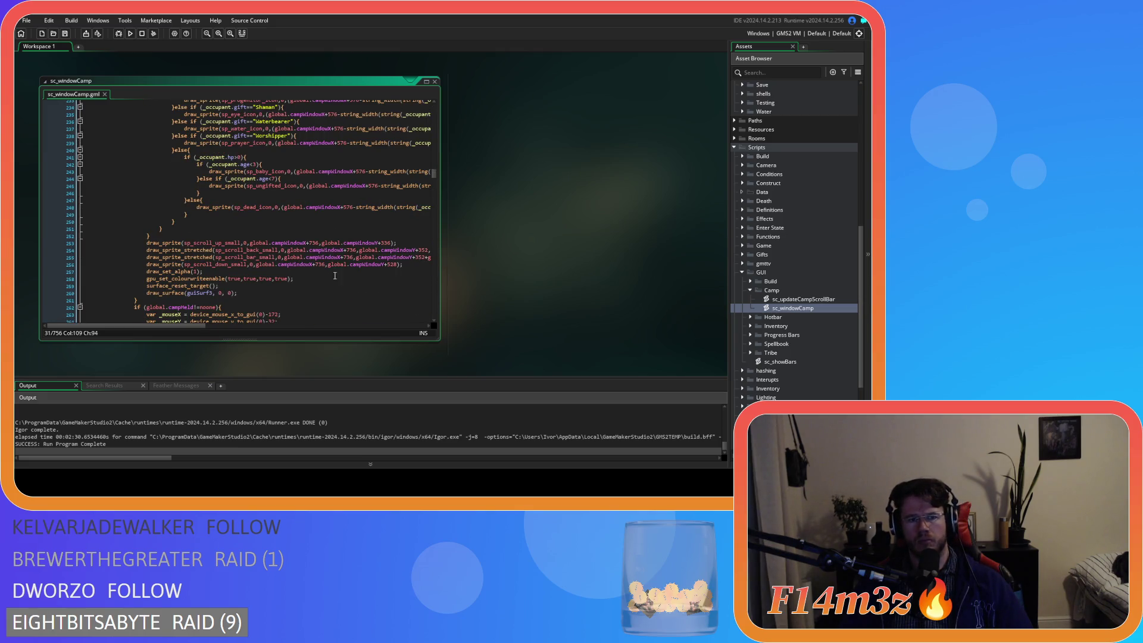
{"action": "scroll", "coordinate": [335, 274], "scroll_direction": "up", "scroll_amount": 20}
{"action": "scroll", "coordinate": [334, 282], "scroll_direction": "up", "scroll_amount": 5}
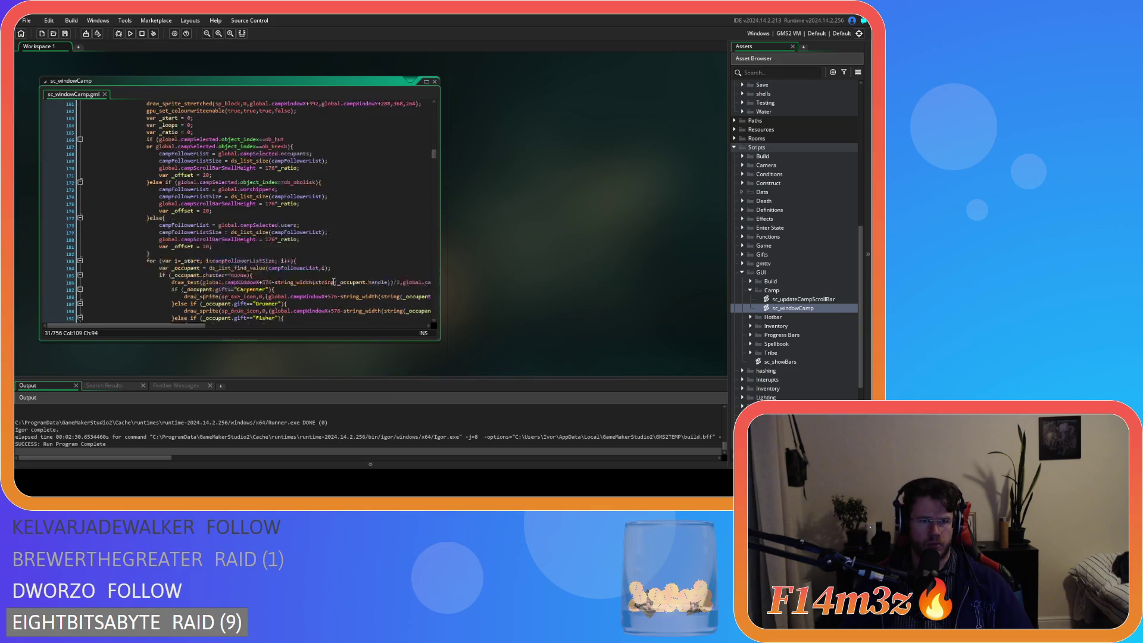
{"action": "left_click", "coordinate": [341, 194]}
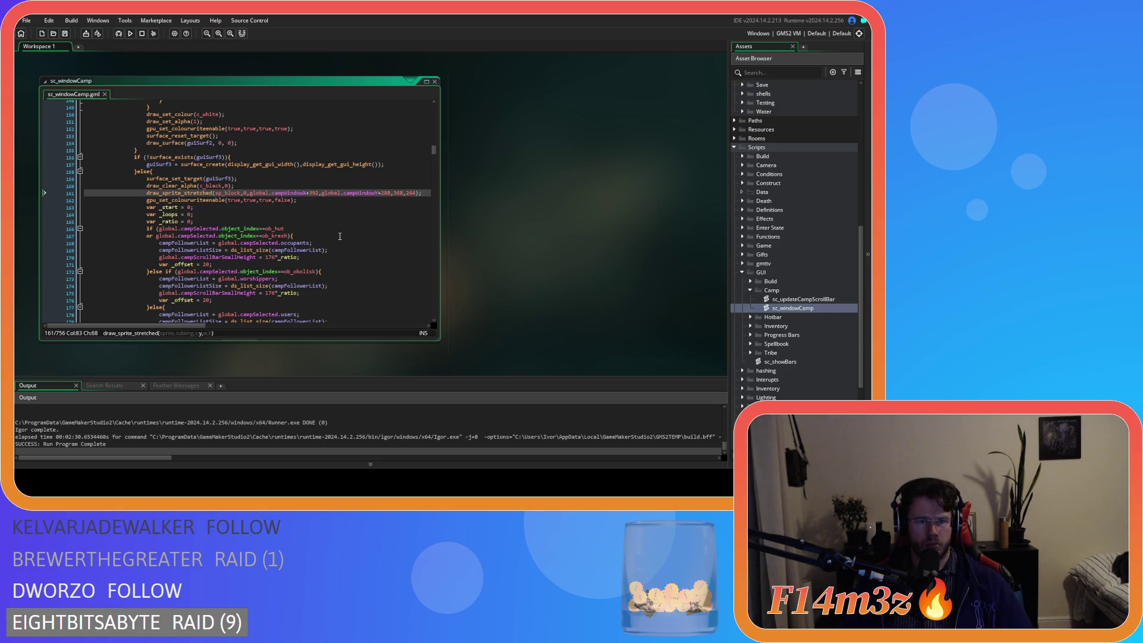
{"action": "scroll", "coordinate": [340, 236], "scroll_direction": "down", "scroll_amount": 10}
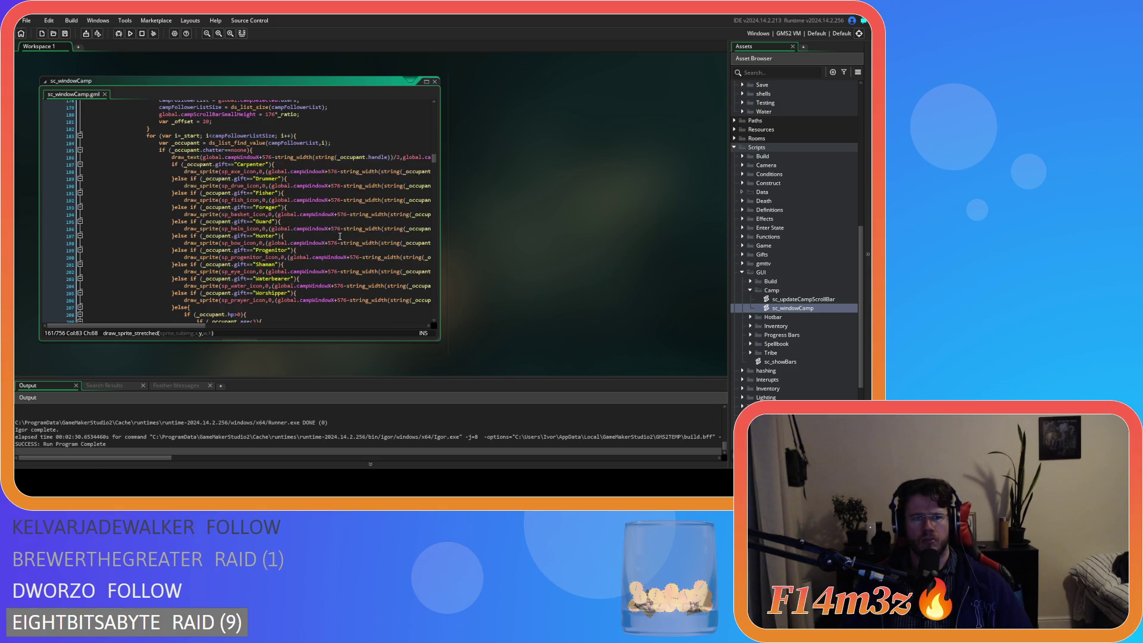
{"action": "scroll", "coordinate": [340, 236], "scroll_direction": "down", "scroll_amount": 17}
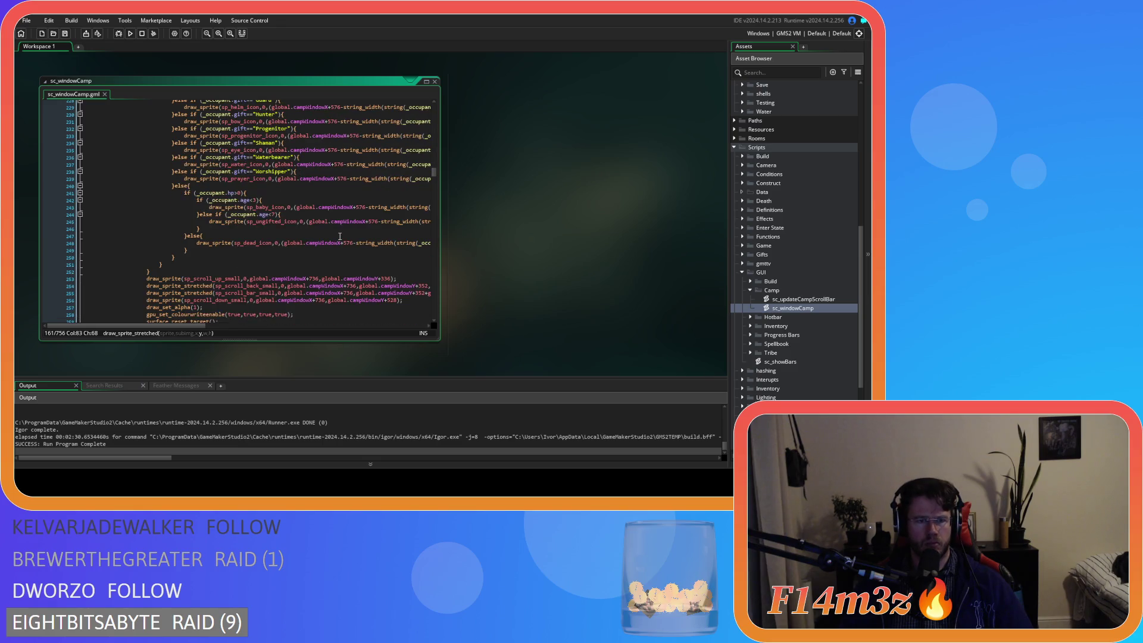
{"action": "scroll", "coordinate": [340, 236], "scroll_direction": "down", "scroll_amount": 4}
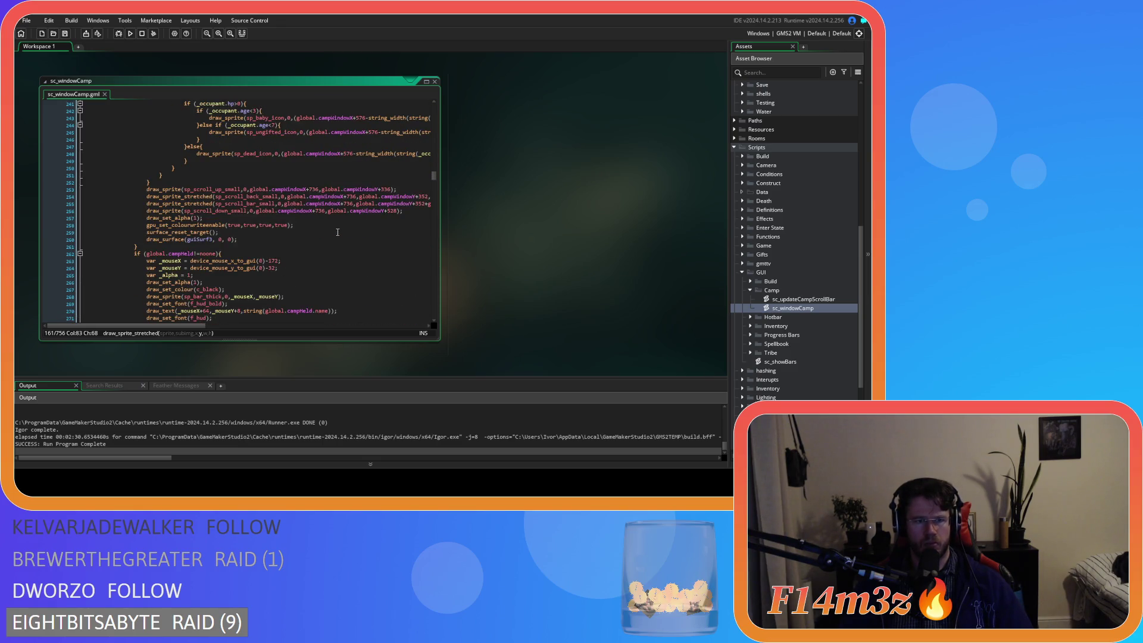
{"action": "left_click_drag", "start_coordinate": [409, 212], "coordinate": [146, 189]}
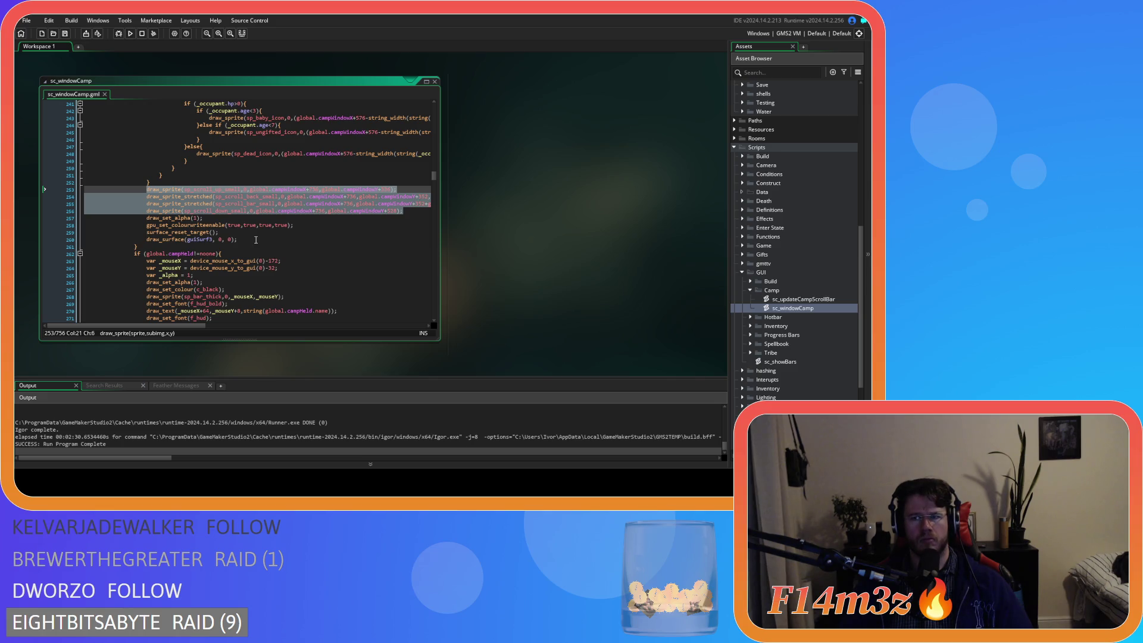
Move the four small scroll-bar draw lines from near line 253 to after sp_scroll_down on line 35, then save
{"action": "key", "text": "BackSpace"}
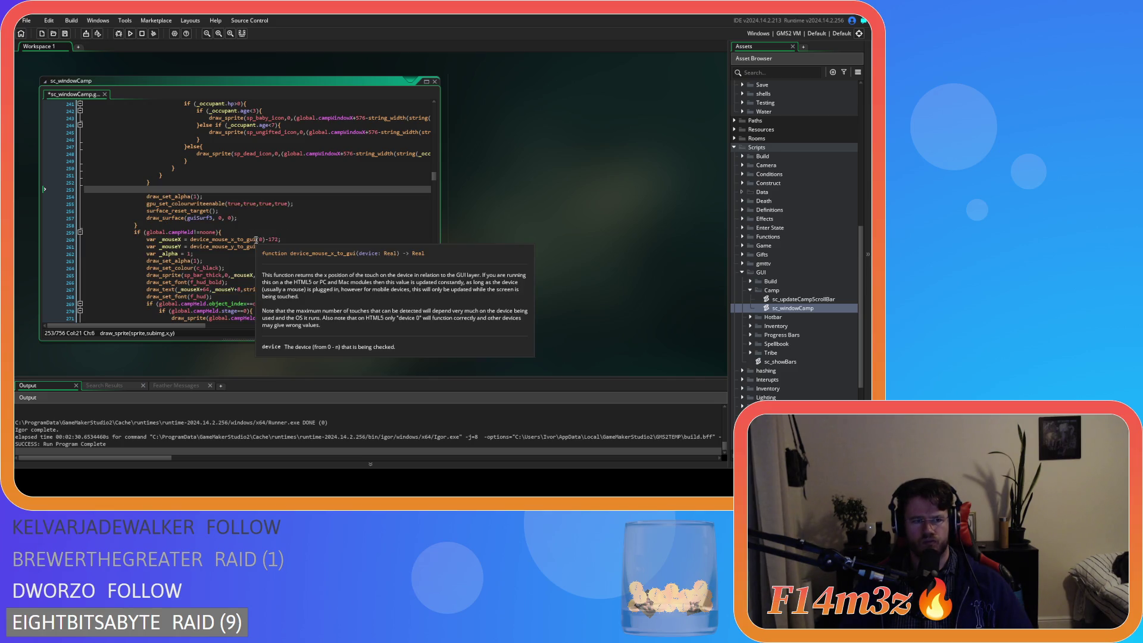
{"action": "key", "text": "BackSpace"}
{"action": "key", "text": "BackSpace"}
{"action": "key", "text": "BackSpace"}
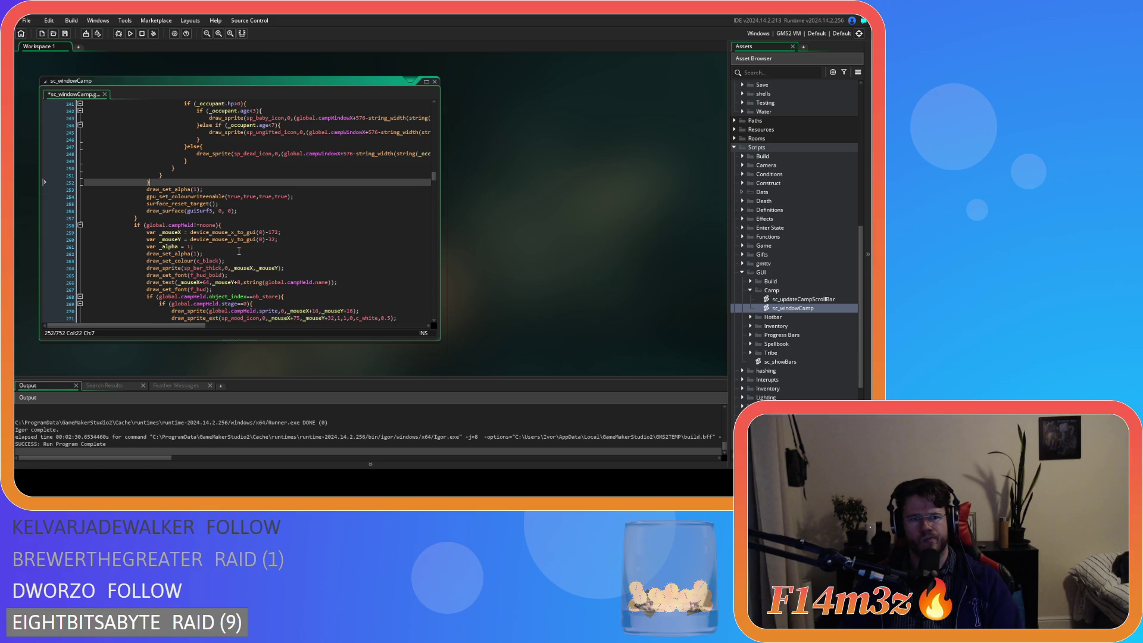
{"action": "scroll", "coordinate": [239, 251], "scroll_direction": "up", "scroll_amount": 20}
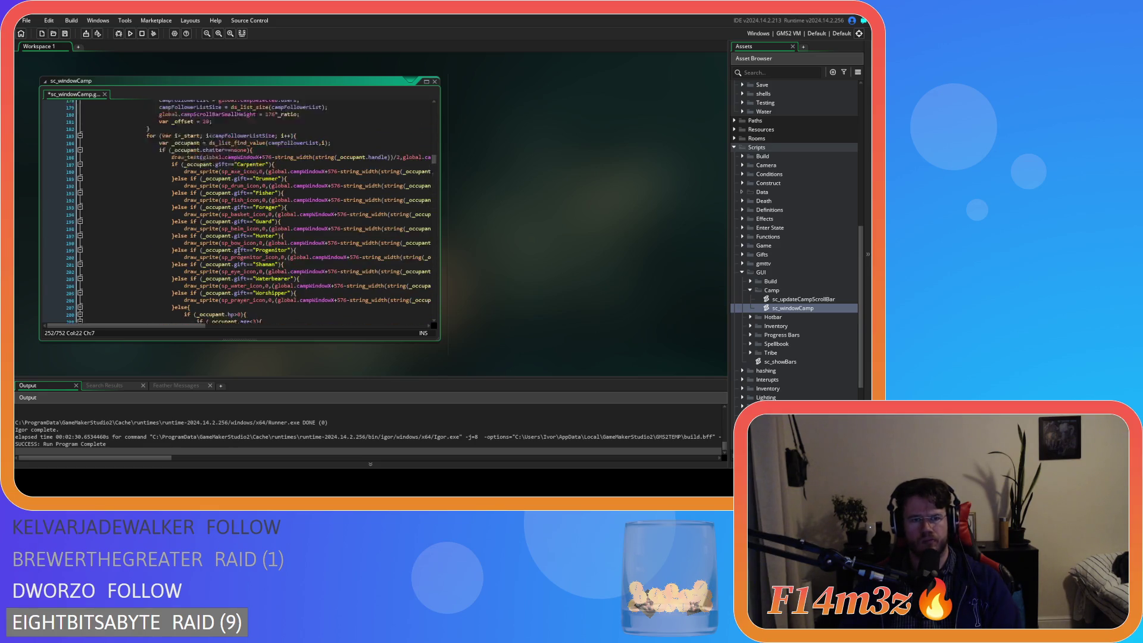
{"action": "scroll", "coordinate": [239, 250], "scroll_direction": "up", "scroll_amount": 20}
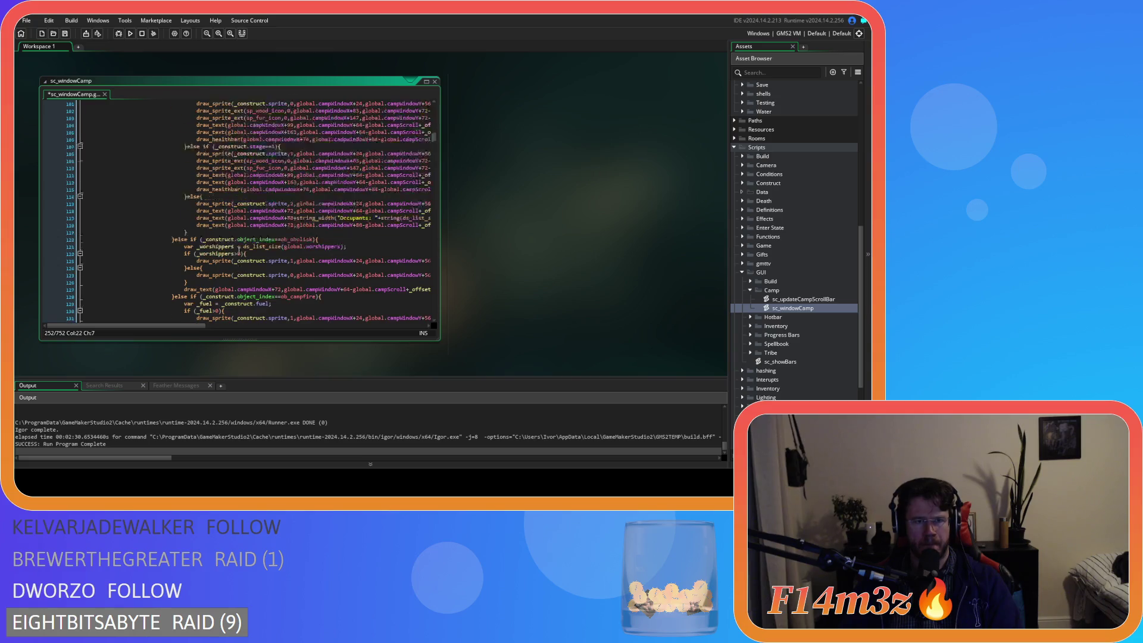
{"action": "scroll", "coordinate": [238, 250], "scroll_direction": "up", "scroll_amount": 20}
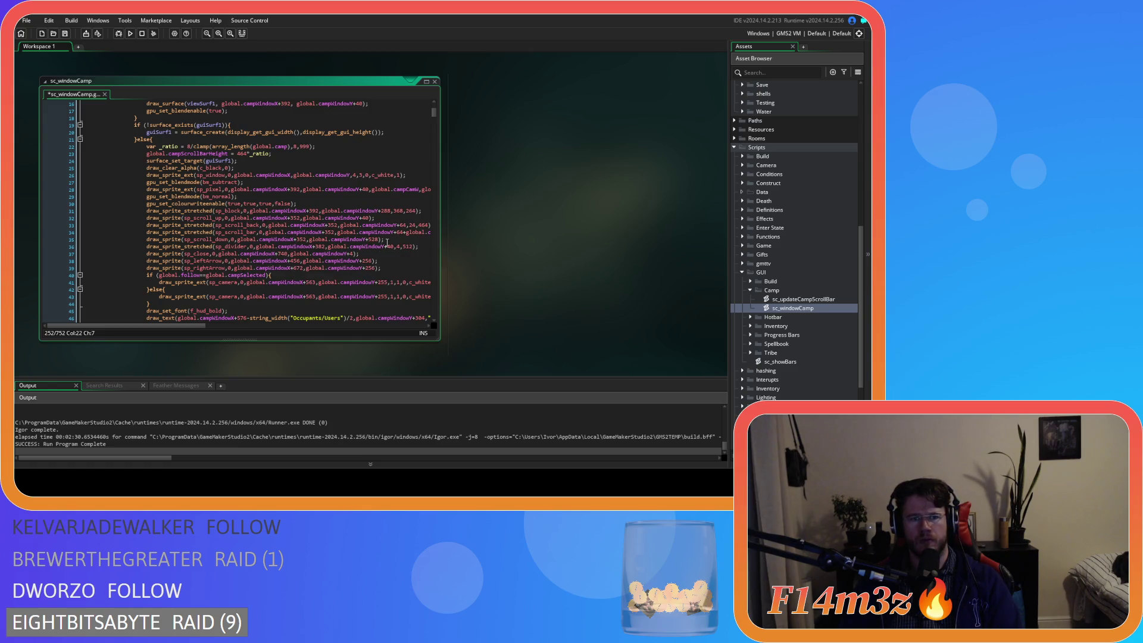
{"action": "left_click", "coordinate": [414, 239]}
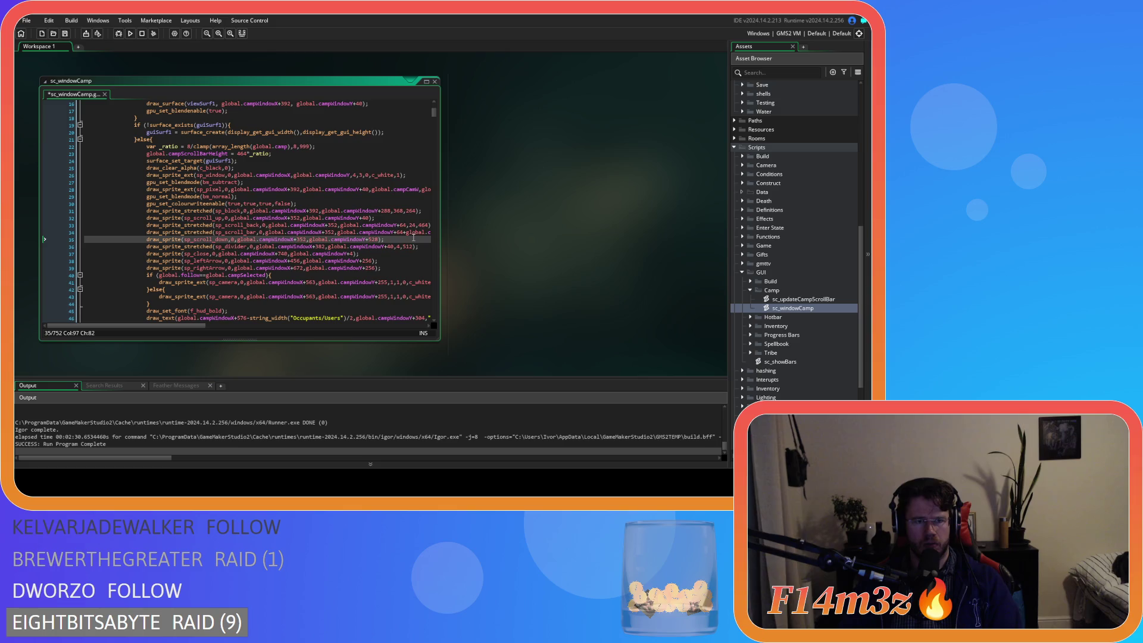
{"action": "key", "text": "ctrl+v"}
{"action": "key", "text": "ctrl+s"}
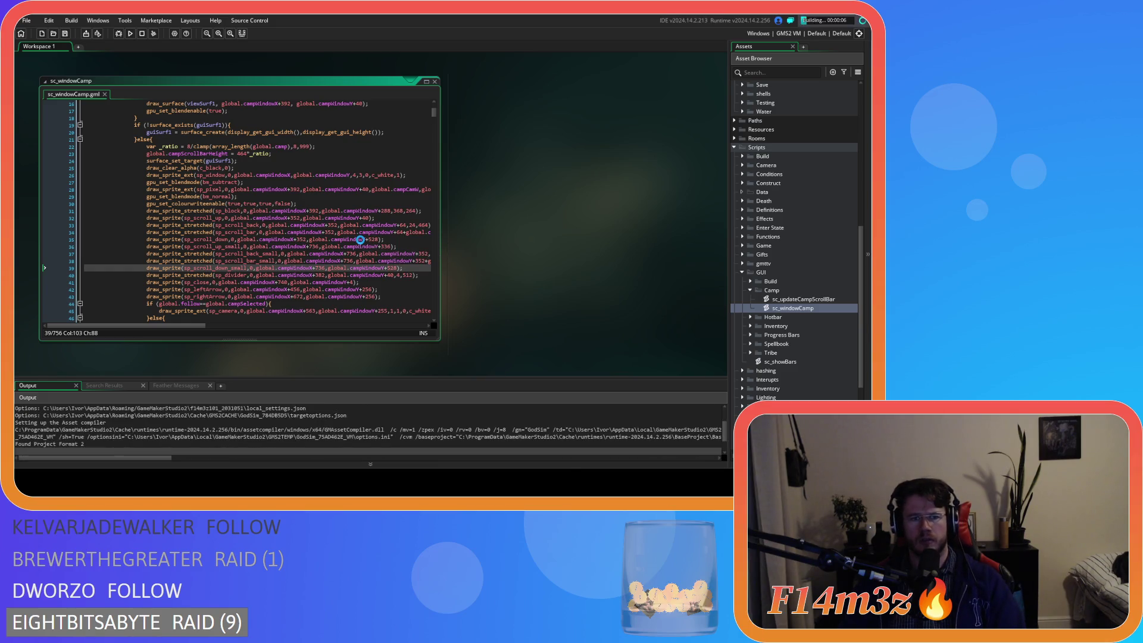
Close the camp window, quit Entheogen to the main menu and exit the game back to sc_windowCamp
{"action": "scroll", "coordinate": [354, 241], "scroll_direction": "up", "scroll_amount": 3}
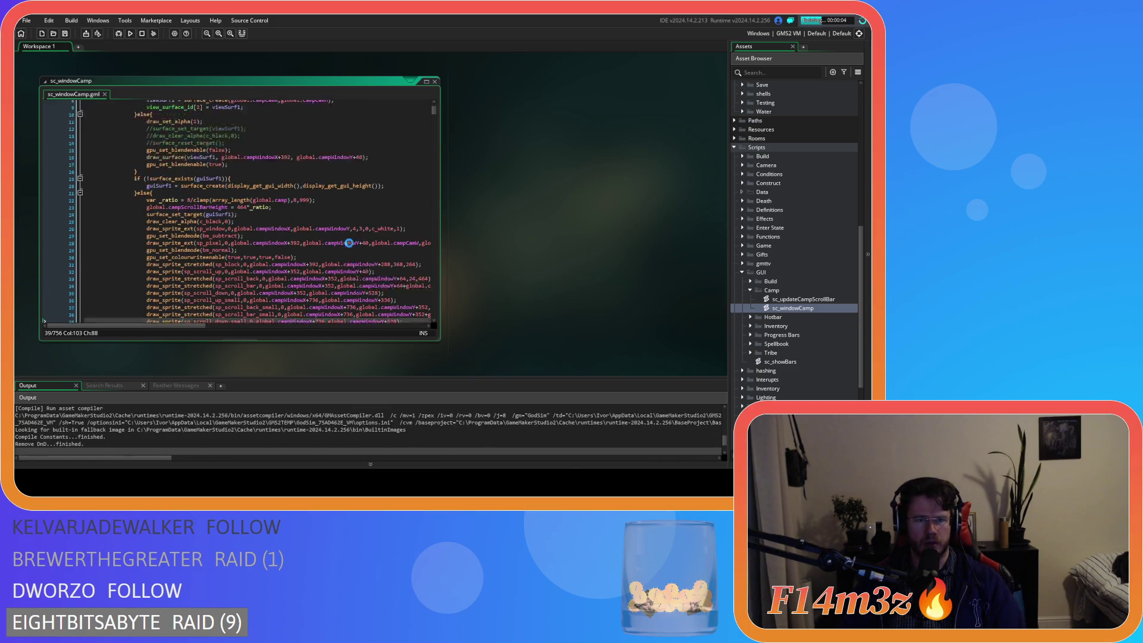
{"action": "scroll", "coordinate": [349, 243], "scroll_direction": "down", "scroll_amount": 3}
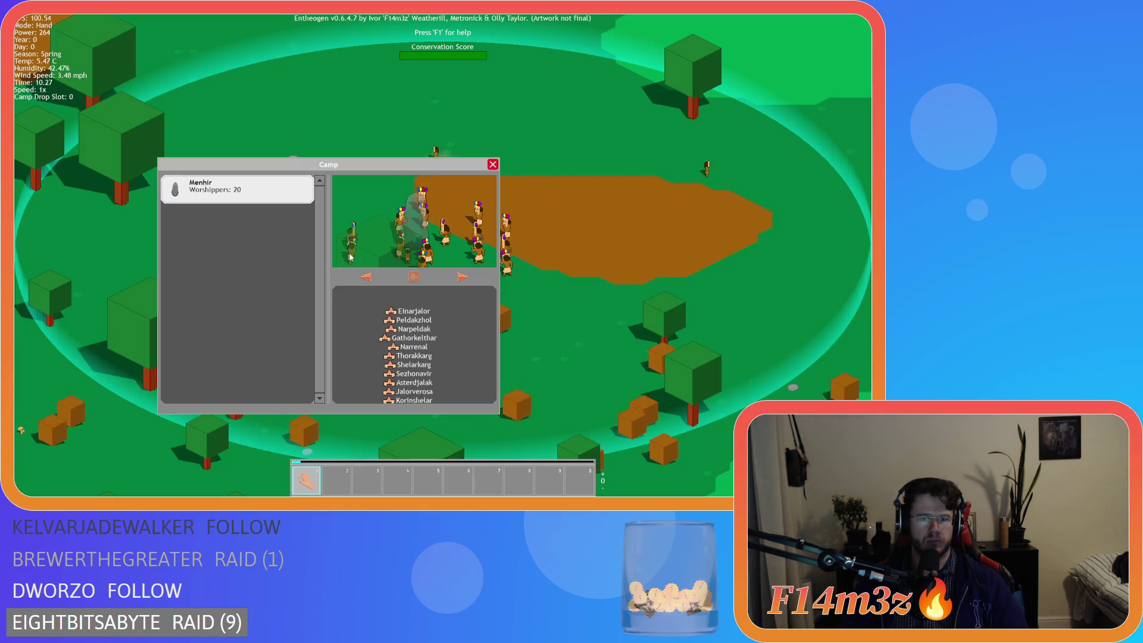
{"action": "left_click", "coordinate": [351, 257]}
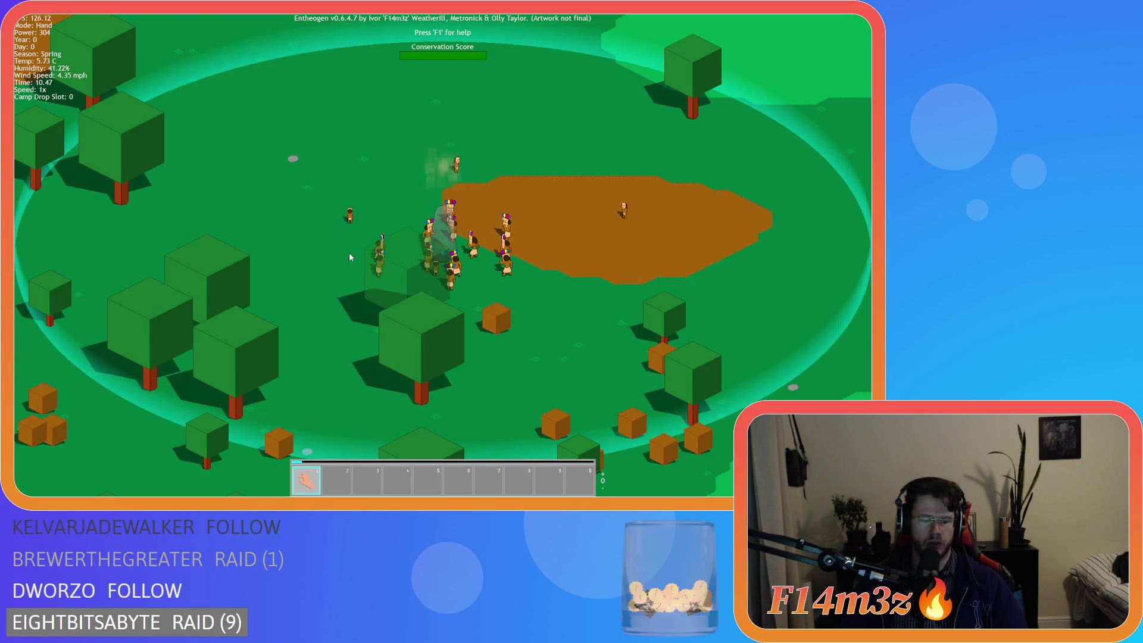
{"action": "key", "text": "Escape"}
{"action": "key", "text": "Return"}
{"action": "key", "text": "alt+F4"}
{"action": "scroll", "coordinate": [281, 245], "scroll_direction": "down", "scroll_amount": 8}
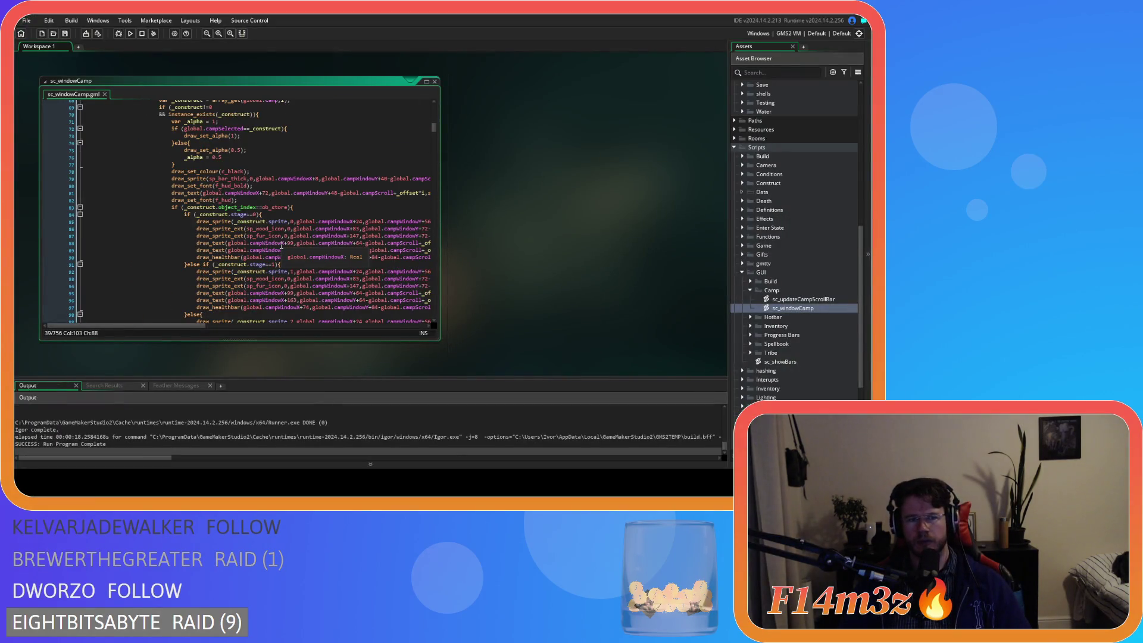
Undo recent edits to restore the four drawing lines at 162–165, including the sp_block_dark draw
{"action": "scroll", "coordinate": [282, 245], "scroll_direction": "down", "scroll_amount": 5}
{"action": "scroll", "coordinate": [281, 245], "scroll_direction": "down", "scroll_amount": 20}
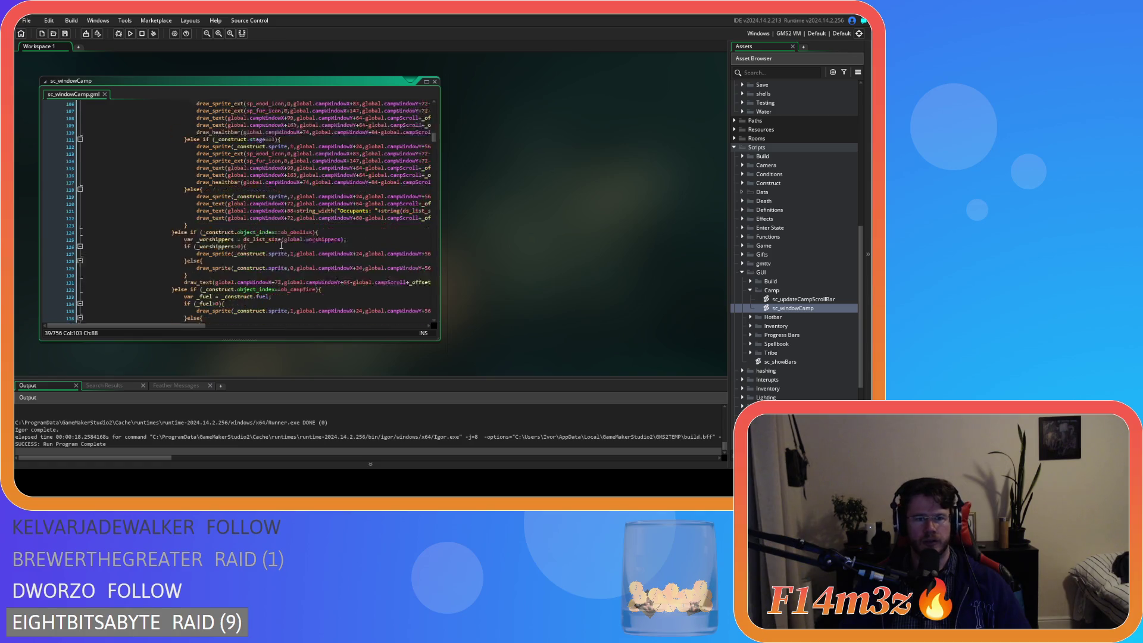
{"action": "scroll", "coordinate": [282, 246], "scroll_direction": "down", "scroll_amount": 5}
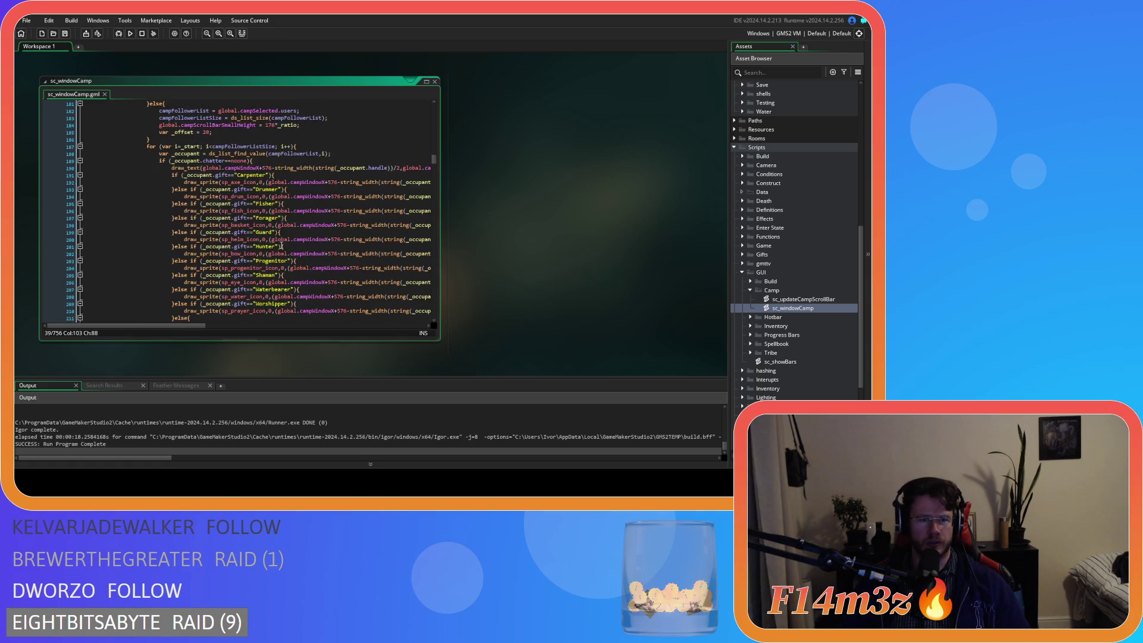
{"action": "scroll", "coordinate": [282, 245], "scroll_direction": "down", "scroll_amount": 20}
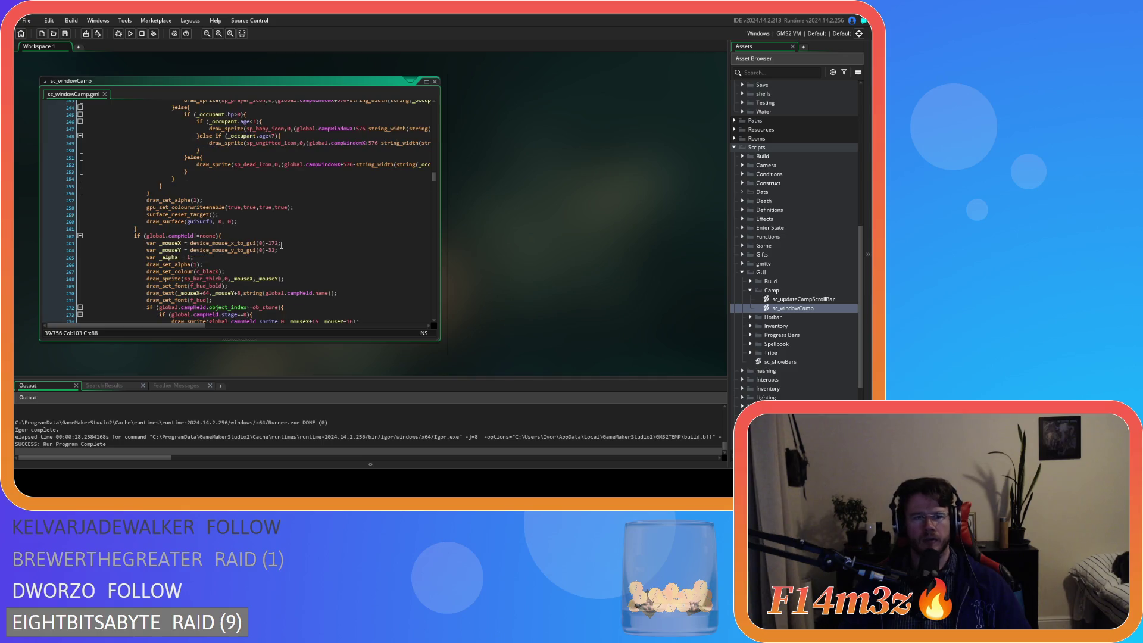
{"action": "scroll", "coordinate": [281, 245], "scroll_direction": "up", "scroll_amount": 20}
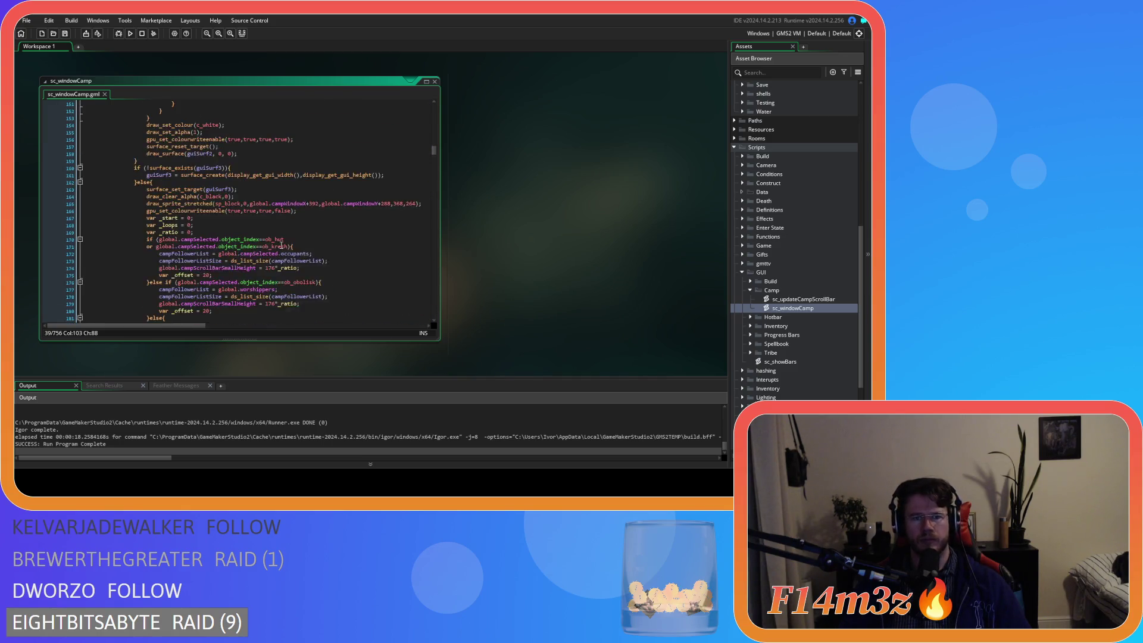
{"action": "key", "text": "ctrl+z"}
{"action": "key", "text": "ctrl+z"}
{"action": "key", "text": "ctrl+z"}
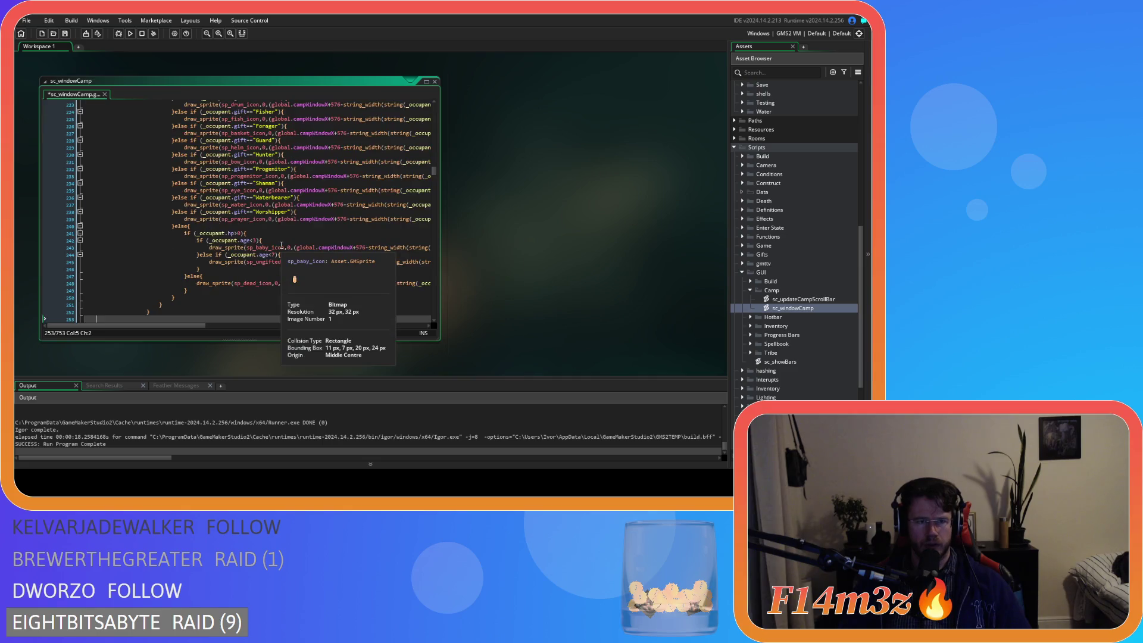
{"action": "key", "text": "ctrl+z"}
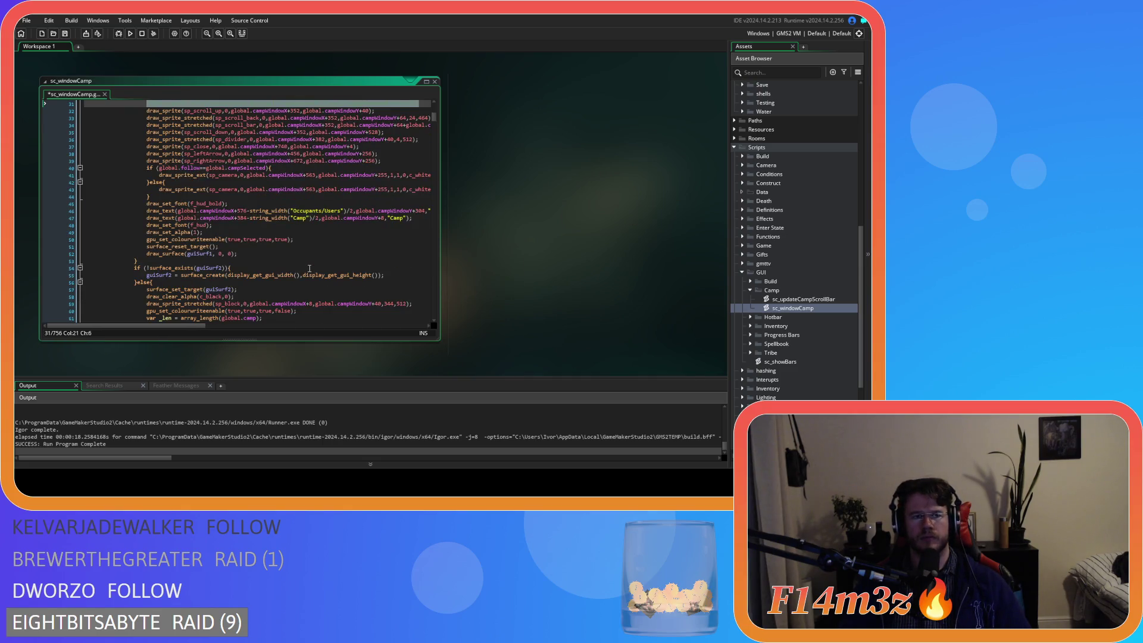
{"action": "key", "text": "ctrl+z"}
{"action": "key", "text": "ctrl+z"}
{"action": "key", "text": "ctrl+z"}
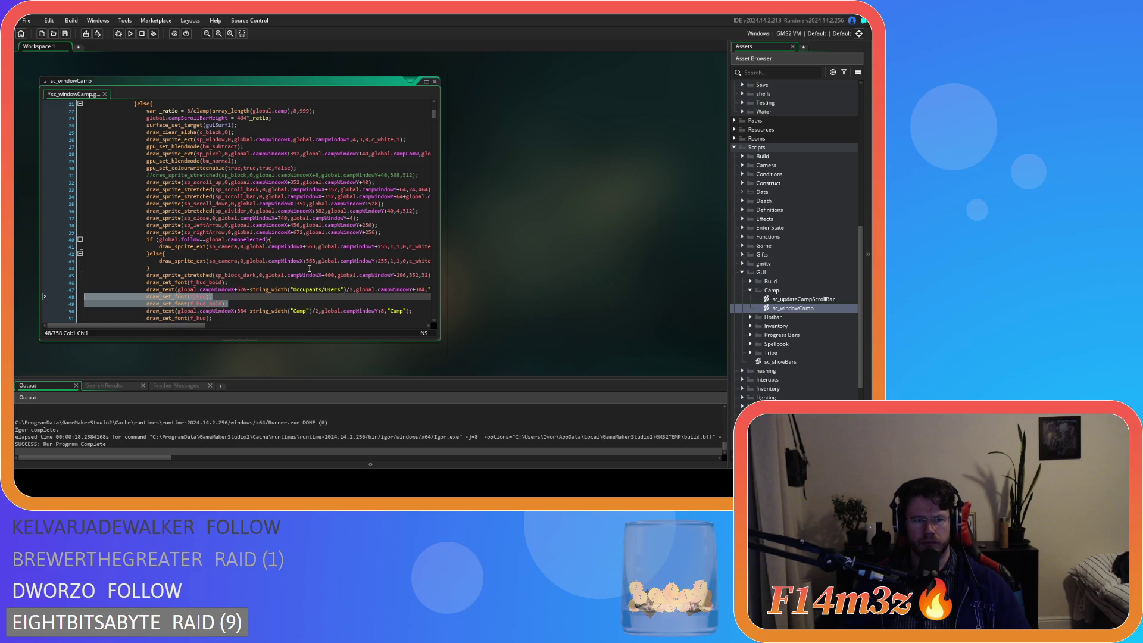
{"action": "key", "text": "ctrl+z"}
{"action": "key", "text": "ctrl+z"}
{"action": "key", "text": "ctrl+z"}
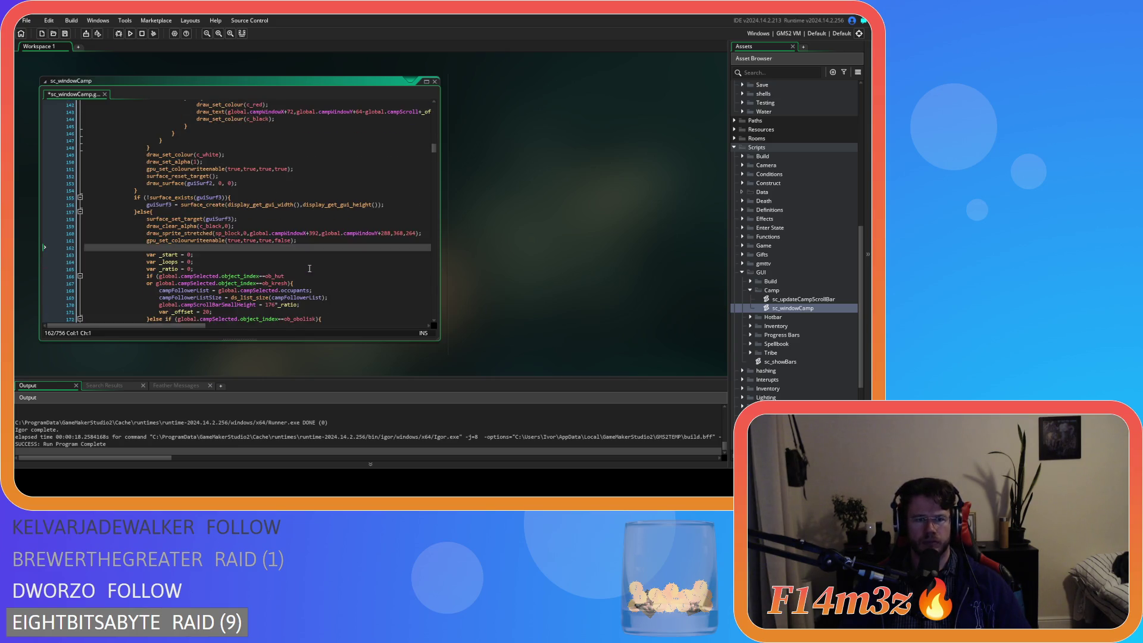
{"action": "key", "text": "ctrl+z"}
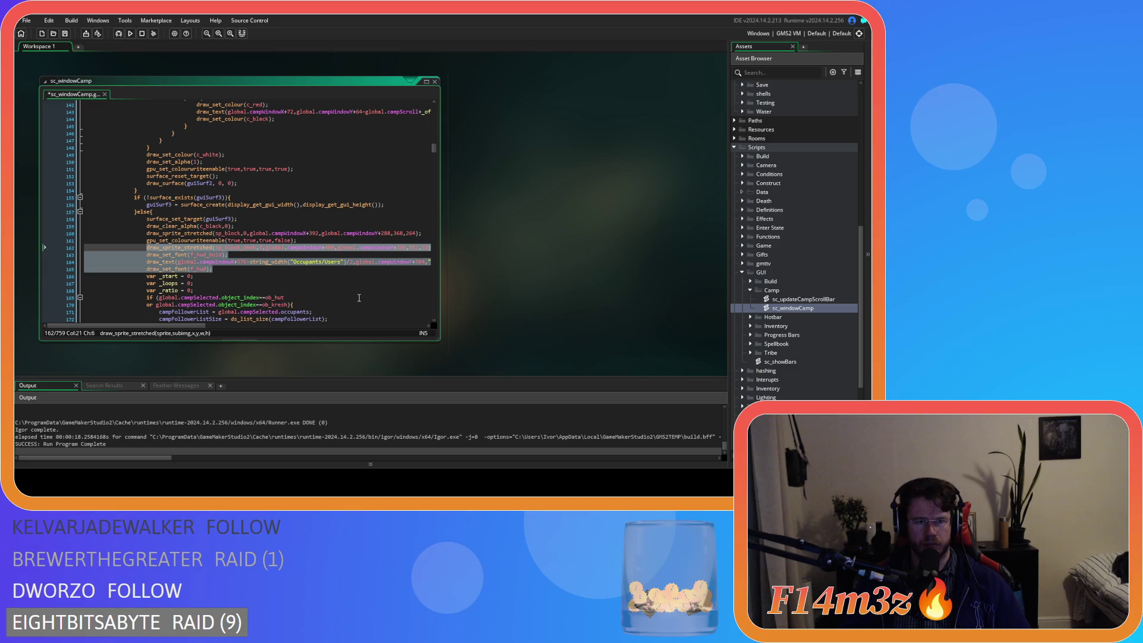
Delete the sp_block_dark draw call on line 162 and its empty line
{"action": "left_click", "coordinate": [238, 269]}
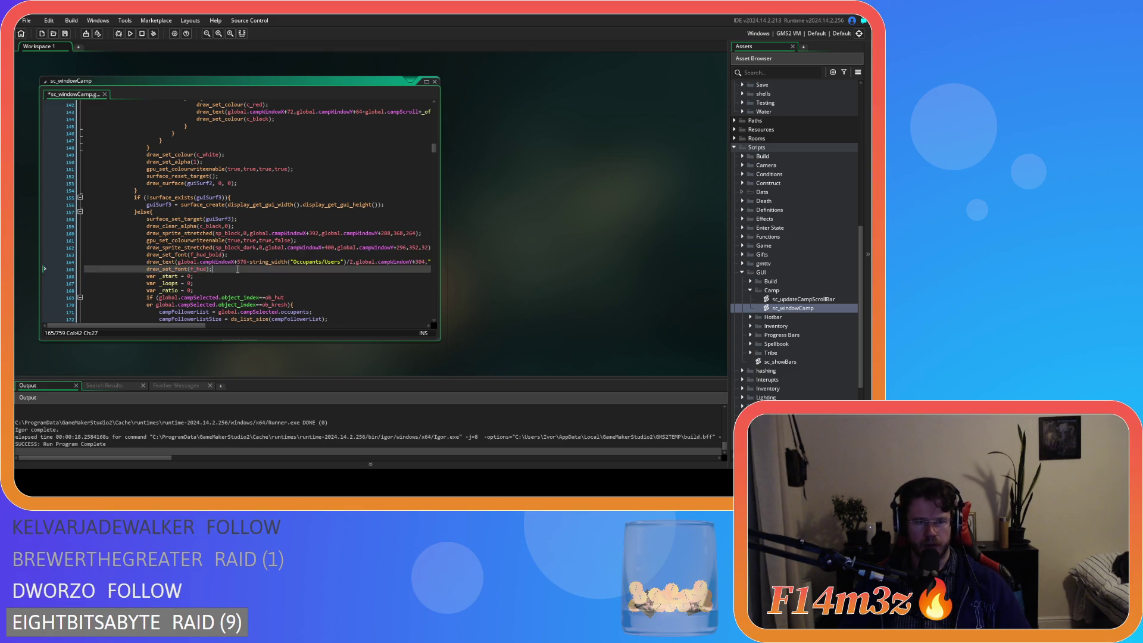
{"action": "left_click_drag", "start_coordinate": [203, 326], "coordinate": [226, 327]}
{"action": "left_click_drag", "start_coordinate": [378, 248], "coordinate": [91, 248]}
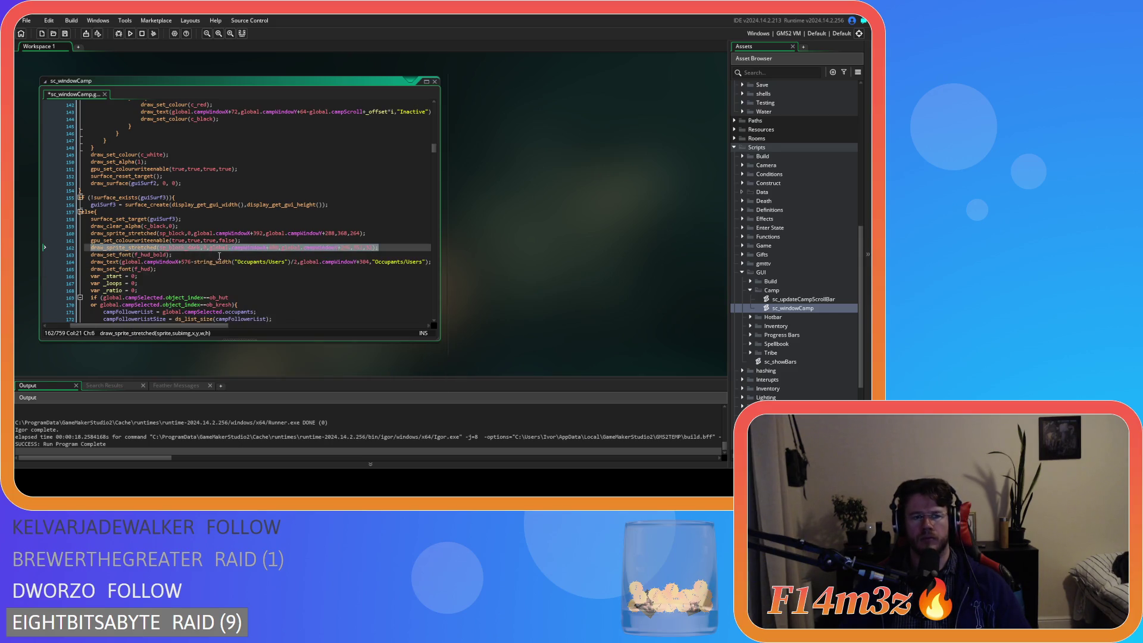
{"action": "key", "text": "Delete"}
{"action": "key", "text": "Home"}
{"action": "key", "text": "BackSpace"}
Replace the commented-out draw call on line 31 with the active sp_block_dark draw
{"action": "scroll", "coordinate": [317, 250], "scroll_direction": "up", "scroll_amount": 20}
{"action": "scroll", "coordinate": [318, 250], "scroll_direction": "up", "scroll_amount": 13}
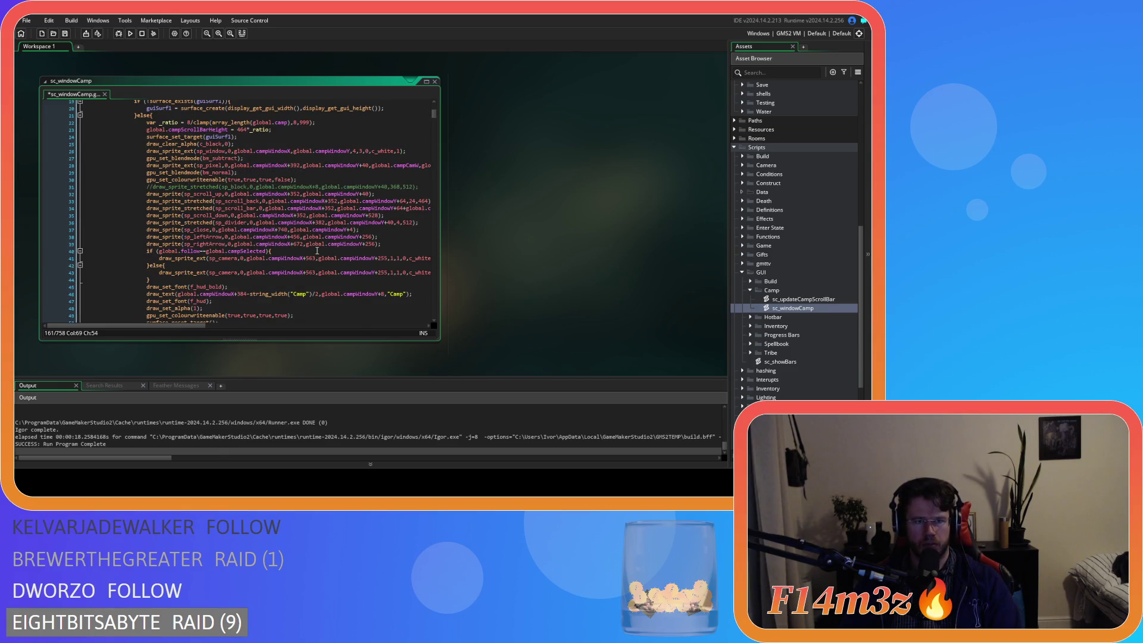
{"action": "left_click_drag", "start_coordinate": [427, 184], "coordinate": [145, 188]}
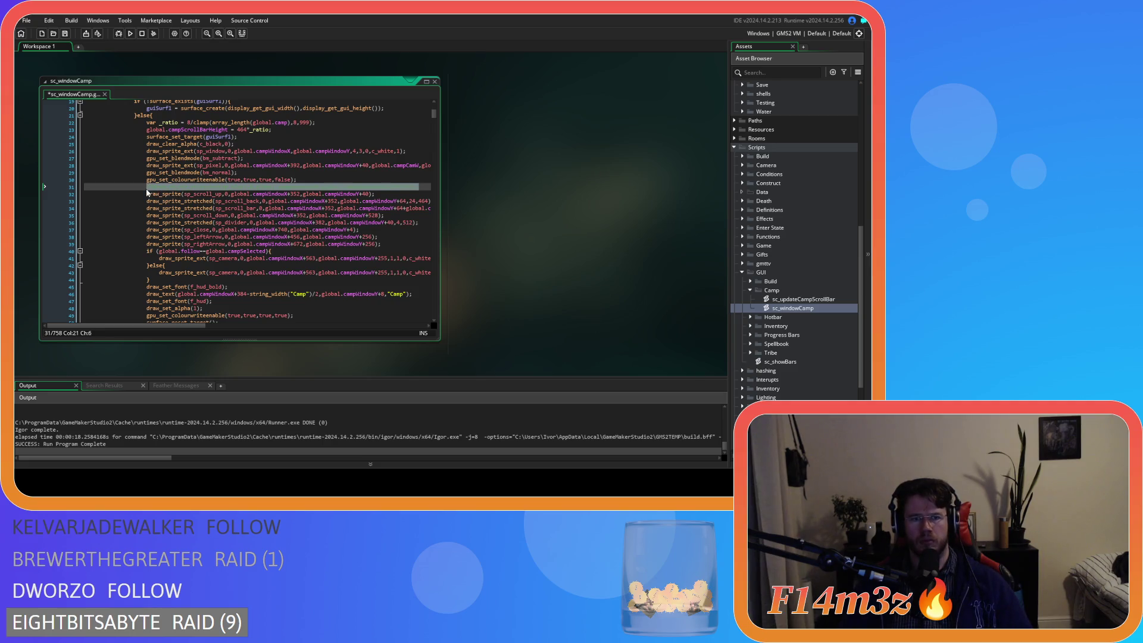
{"action": "key", "text": "ctrl+v"}
Insert the sp_block 368×264 stretched draw on line 31 above sp_block_dark and save
{"action": "scroll", "coordinate": [226, 269], "scroll_direction": "down", "scroll_amount": 16}
{"action": "scroll", "coordinate": [225, 269], "scroll_direction": "down", "scroll_amount": 20}
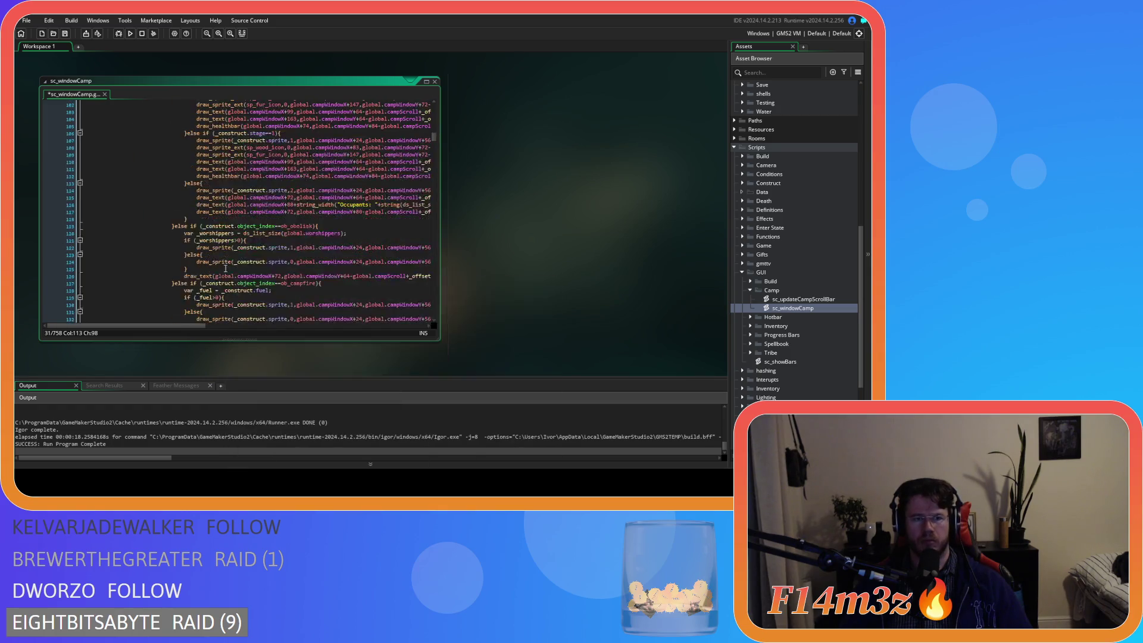
{"action": "scroll", "coordinate": [226, 269], "scroll_direction": "up", "scroll_amount": 2}
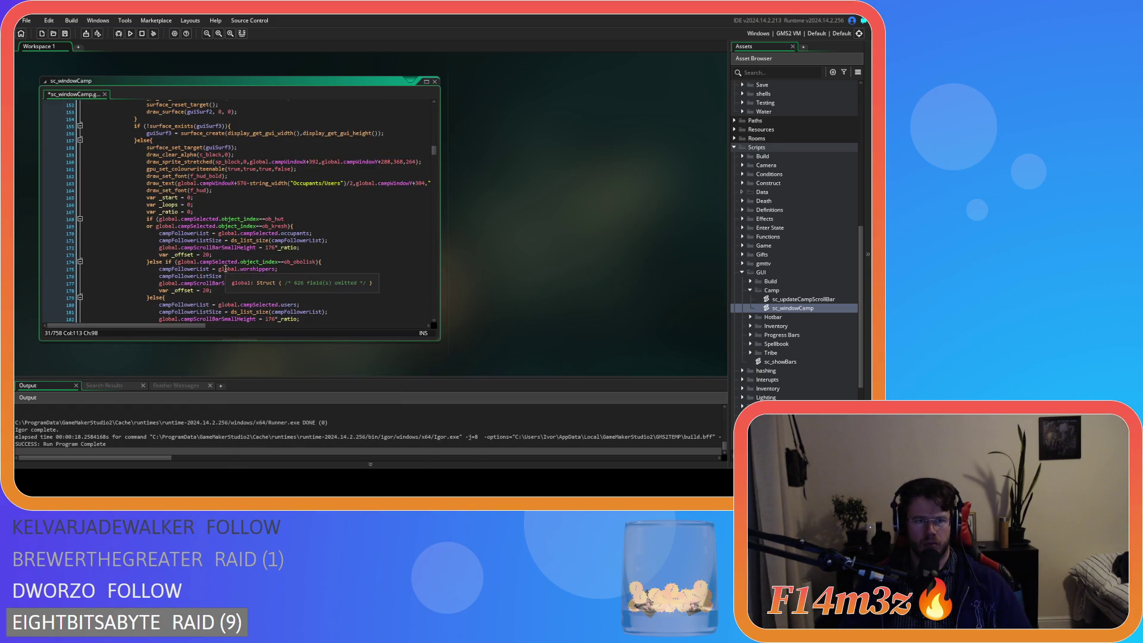
{"action": "left_click_drag", "start_coordinate": [421, 179], "coordinate": [147, 179]}
{"action": "key", "text": "ctrl+c"}
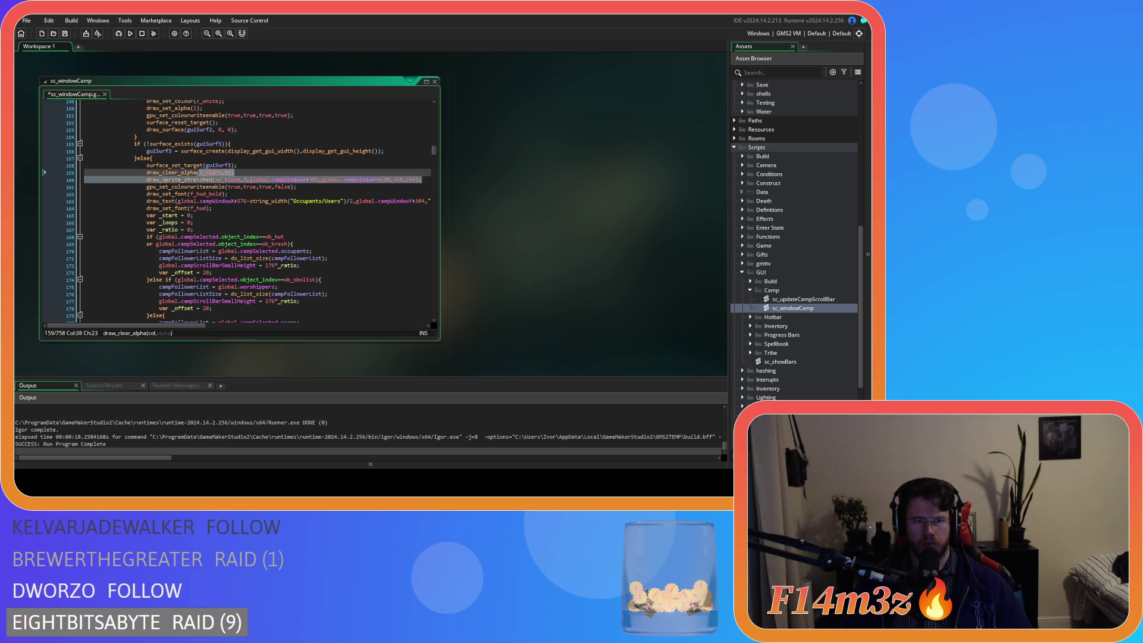
{"action": "left_click_drag", "start_coordinate": [438, 148], "coordinate": [430, 118]}
{"action": "left_click", "coordinate": [320, 184]}
{"action": "key", "text": "Return"}
{"action": "key", "text": "ctrl+v"}
{"action": "key", "text": "ctrl+s"}
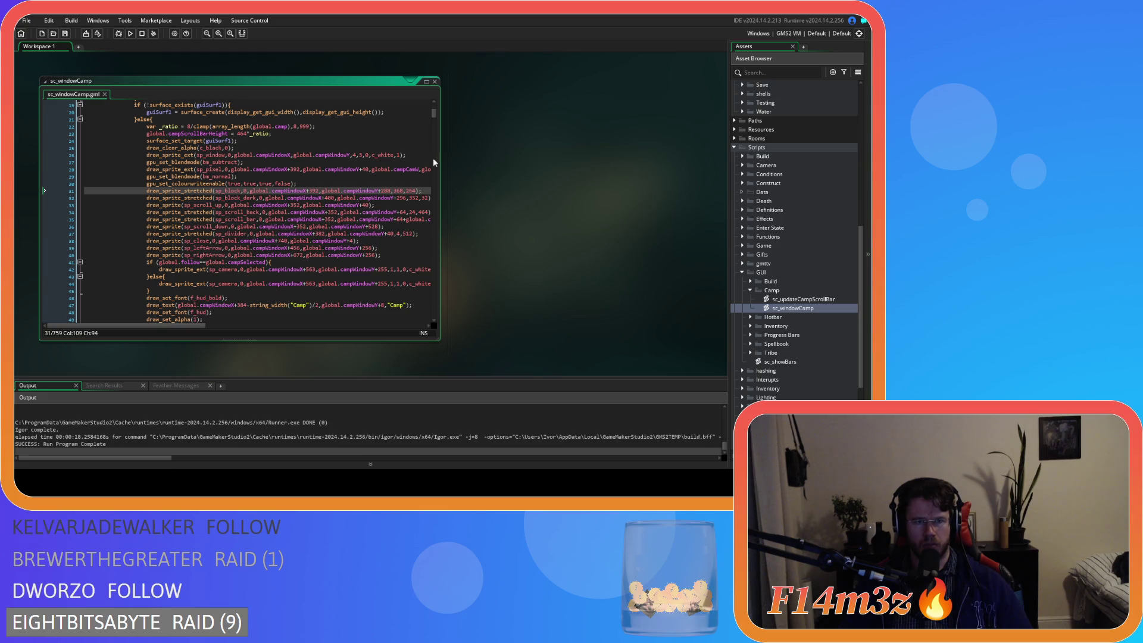
{"action": "left_click_drag", "start_coordinate": [438, 113], "coordinate": [437, 182]}
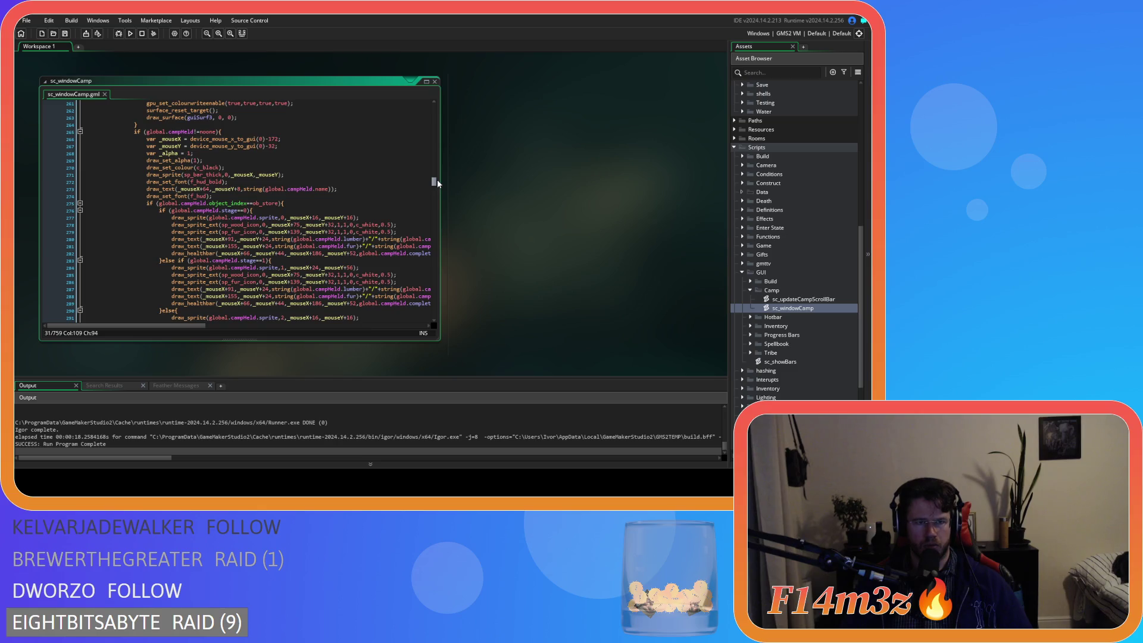
Cut the font-switching and Occupants/Users heading lines from near line 272
{"action": "left_click", "coordinate": [339, 184]}
{"action": "scroll", "coordinate": [338, 186], "scroll_direction": "down", "scroll_amount": 9}
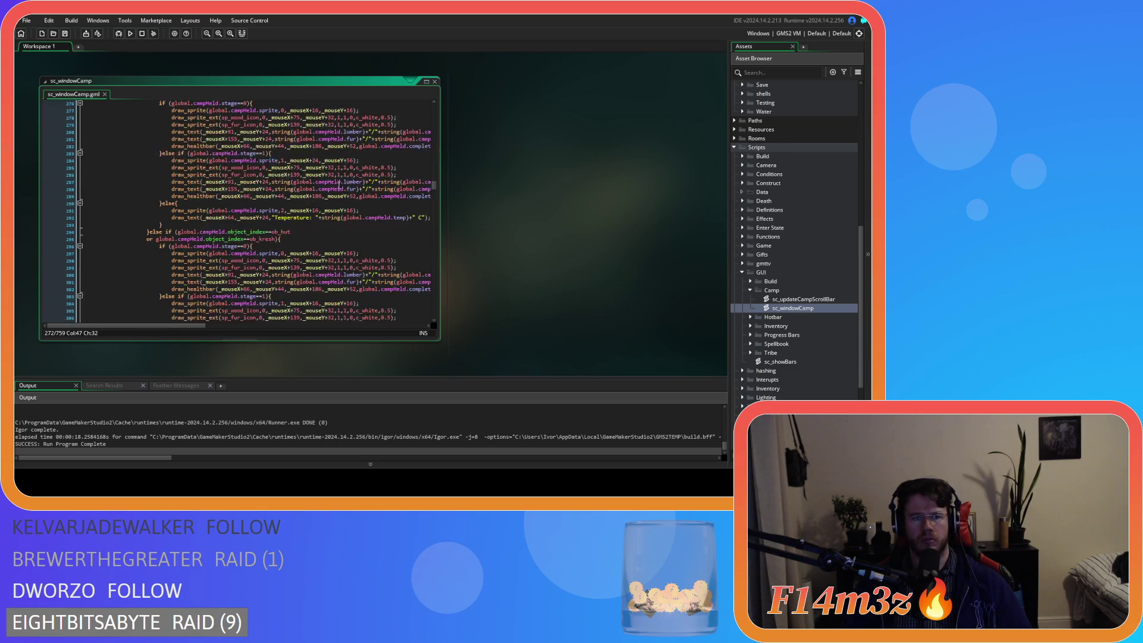
{"action": "scroll", "coordinate": [339, 186], "scroll_direction": "down", "scroll_amount": 5}
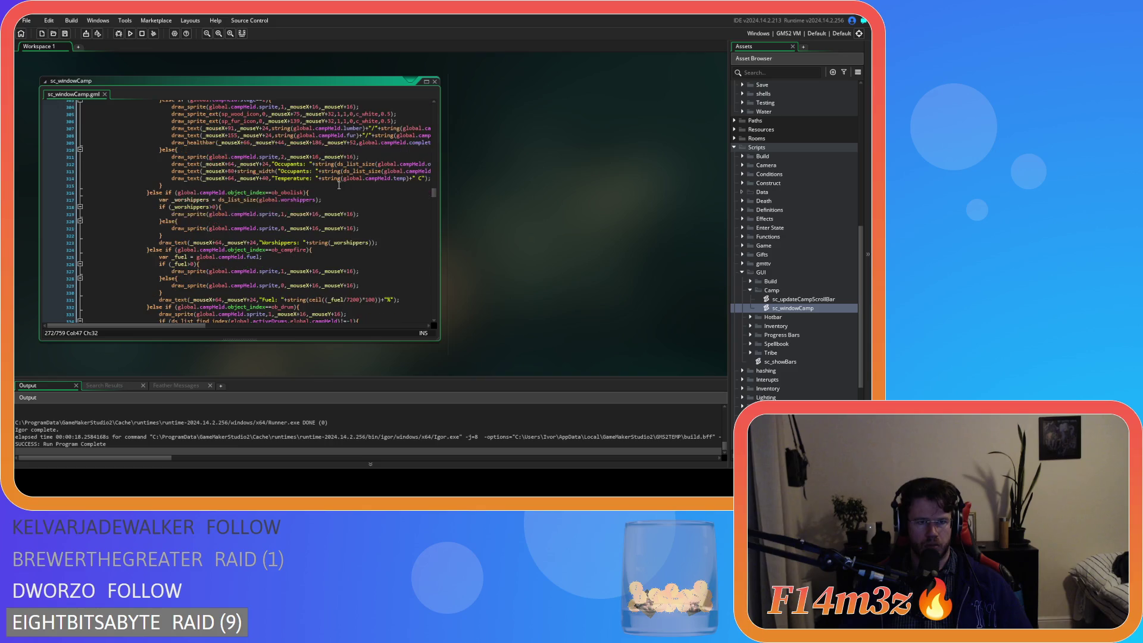
{"action": "scroll", "coordinate": [339, 186], "scroll_direction": "up", "scroll_amount": 13}
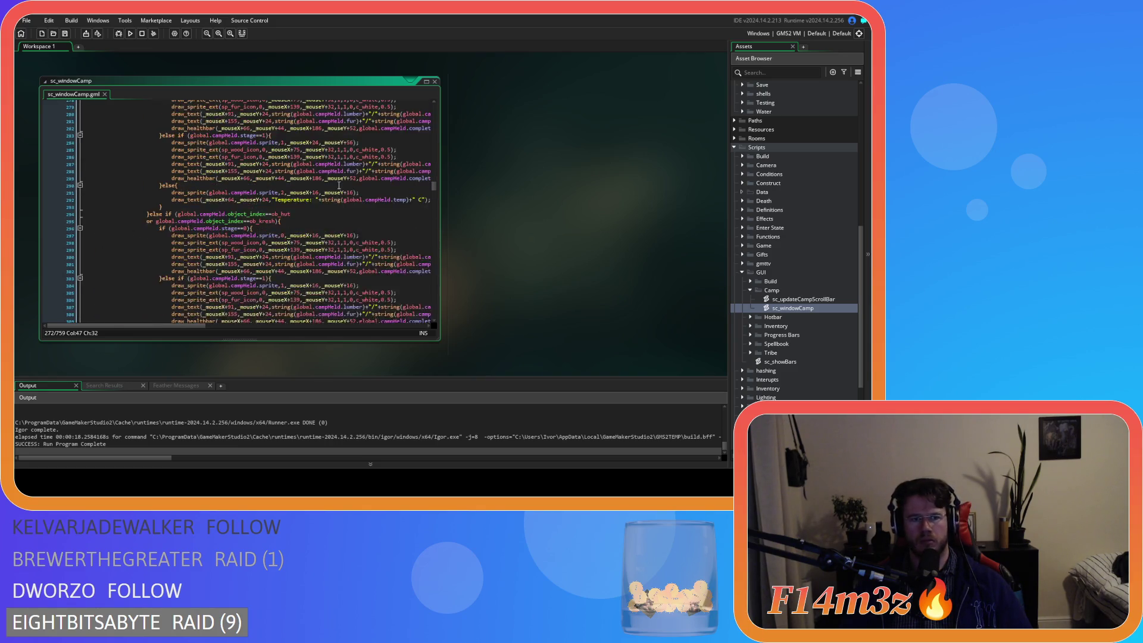
{"action": "scroll", "coordinate": [339, 184], "scroll_direction": "down", "scroll_amount": 10}
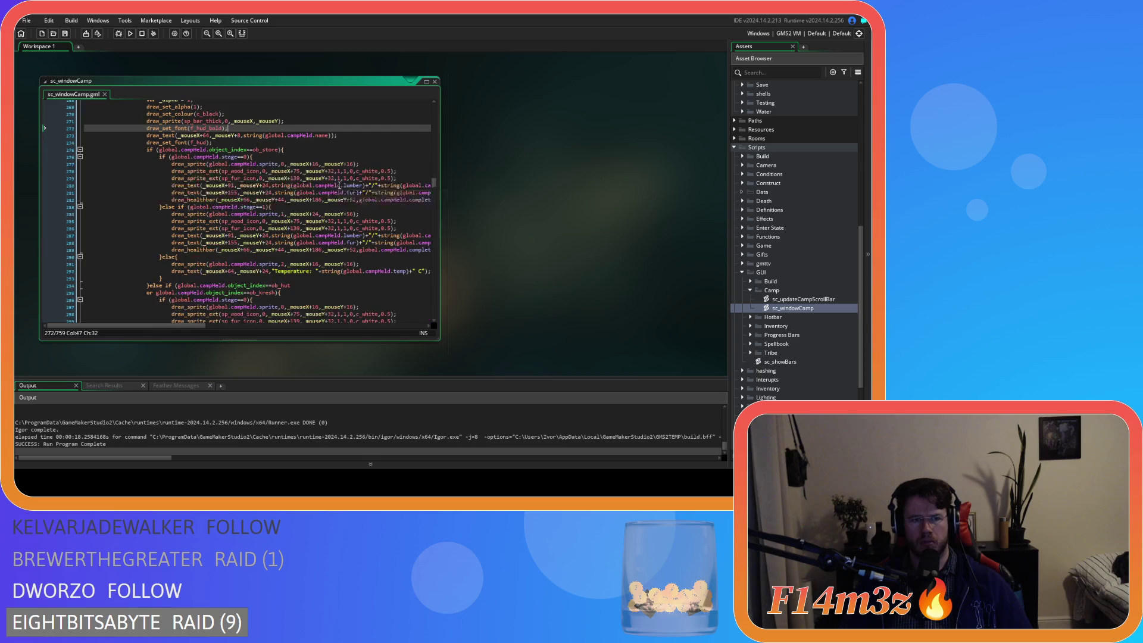
{"action": "scroll", "coordinate": [338, 184], "scroll_direction": "up", "scroll_amount": 20}
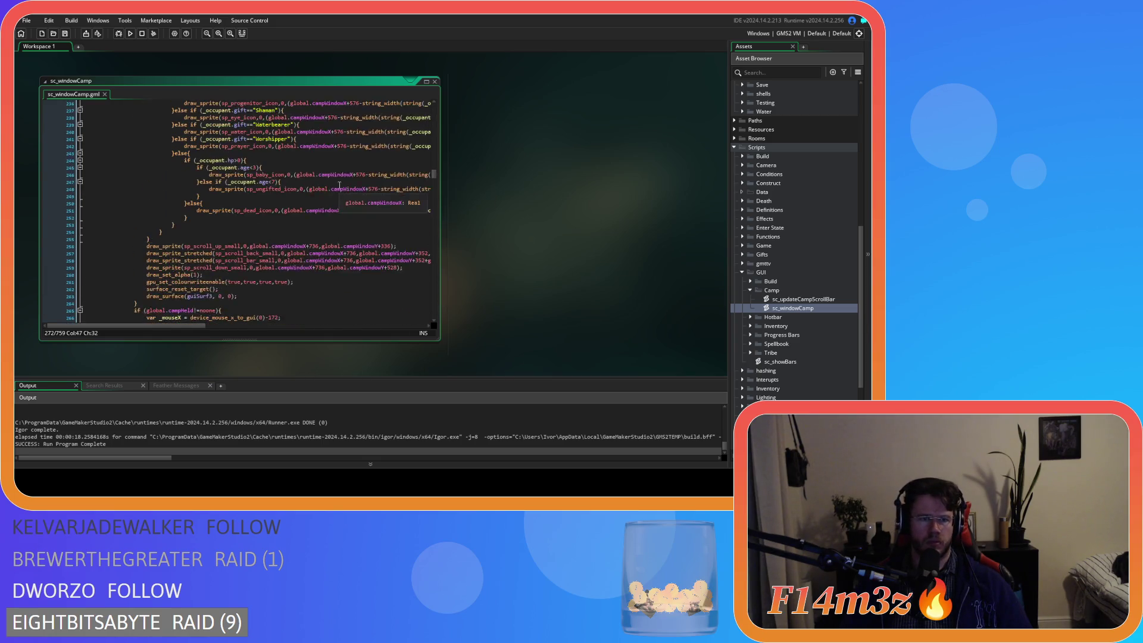
{"action": "scroll", "coordinate": [340, 186], "scroll_direction": "up", "scroll_amount": 20}
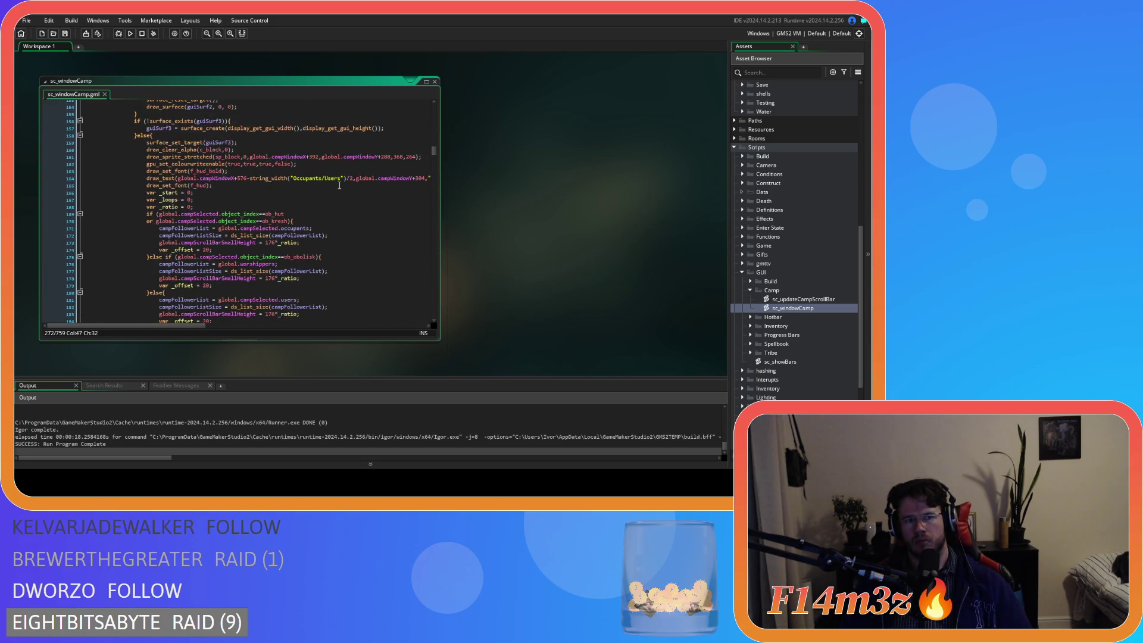
{"action": "mouse_move", "coordinate": [239, 187]}
{"action": "left_mouse_down"}
{"action": "mouse_move", "coordinate": [156, 185]}
{"action": "mouse_move", "coordinate": [141, 173]}
{"action": "left_mouse_up"}
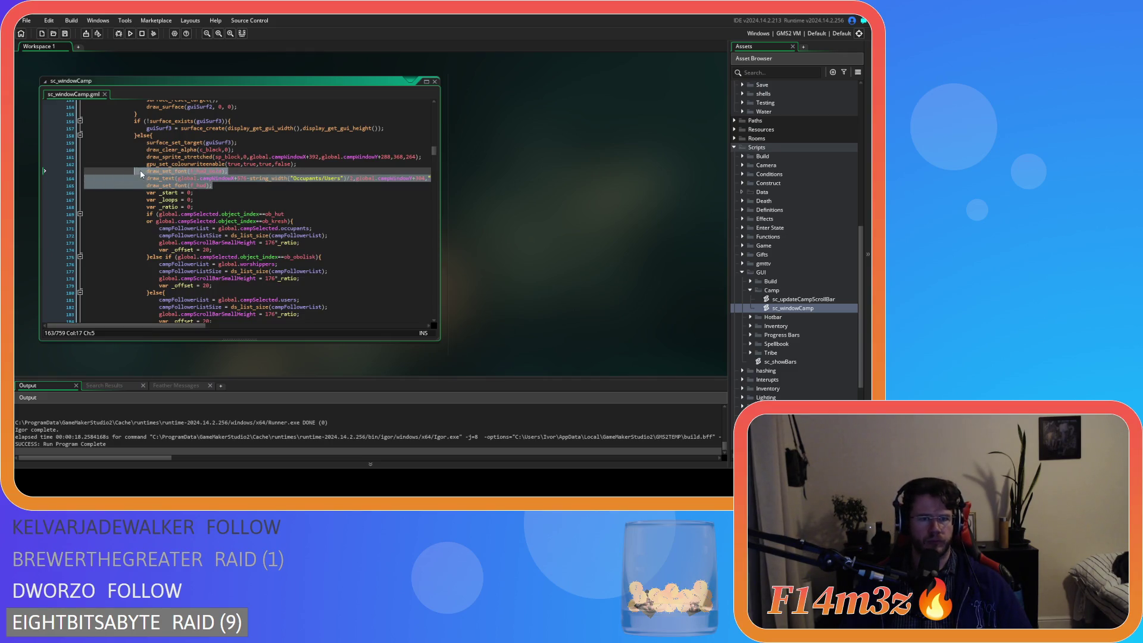
{"action": "key", "text": "BackSpace"}
{"action": "key", "text": "BackSpace"}
{"action": "key", "text": "BackSpace"}
{"action": "key", "text": "BackSpace"}
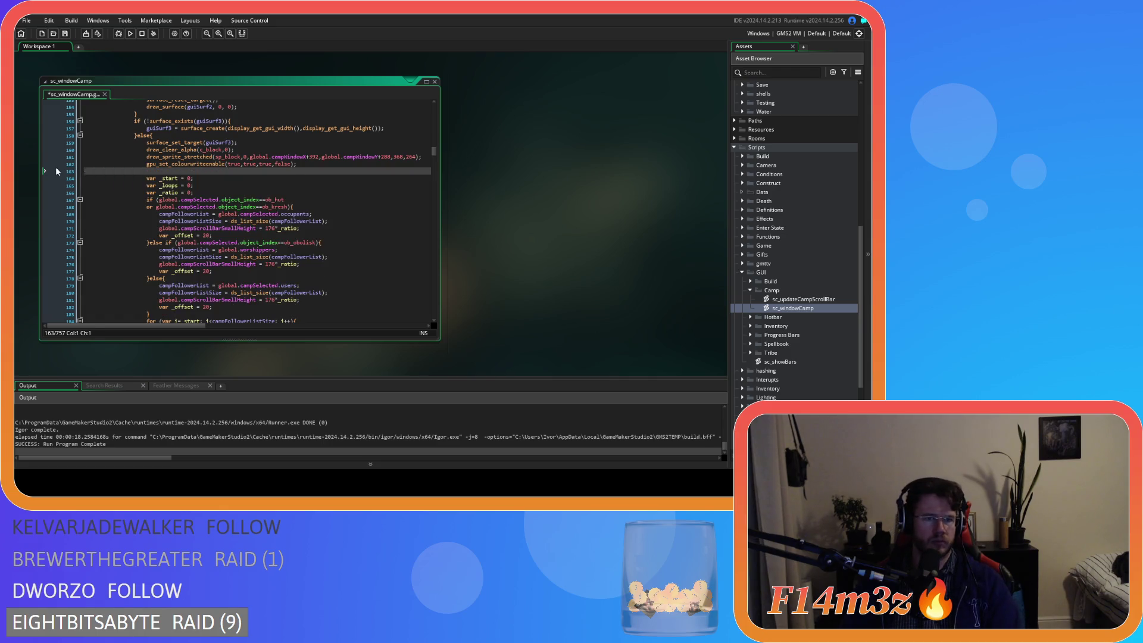
{"action": "key", "text": "BackSpace"}
Paste the Occupants/Users heading below line 48's Camp title, drop the redundant font lines, and save
{"action": "scroll", "coordinate": [283, 198], "scroll_direction": "up", "scroll_amount": 19}
{"action": "scroll", "coordinate": [282, 198], "scroll_direction": "up", "scroll_amount": 20}
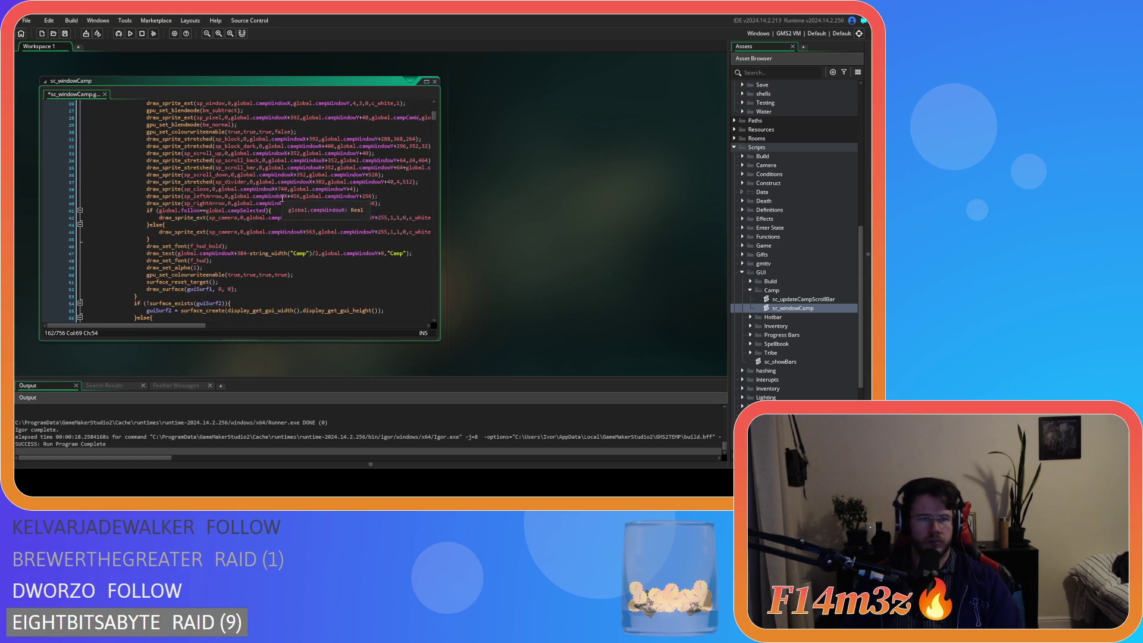
{"action": "scroll", "coordinate": [304, 228], "scroll_direction": "up", "scroll_amount": 4}
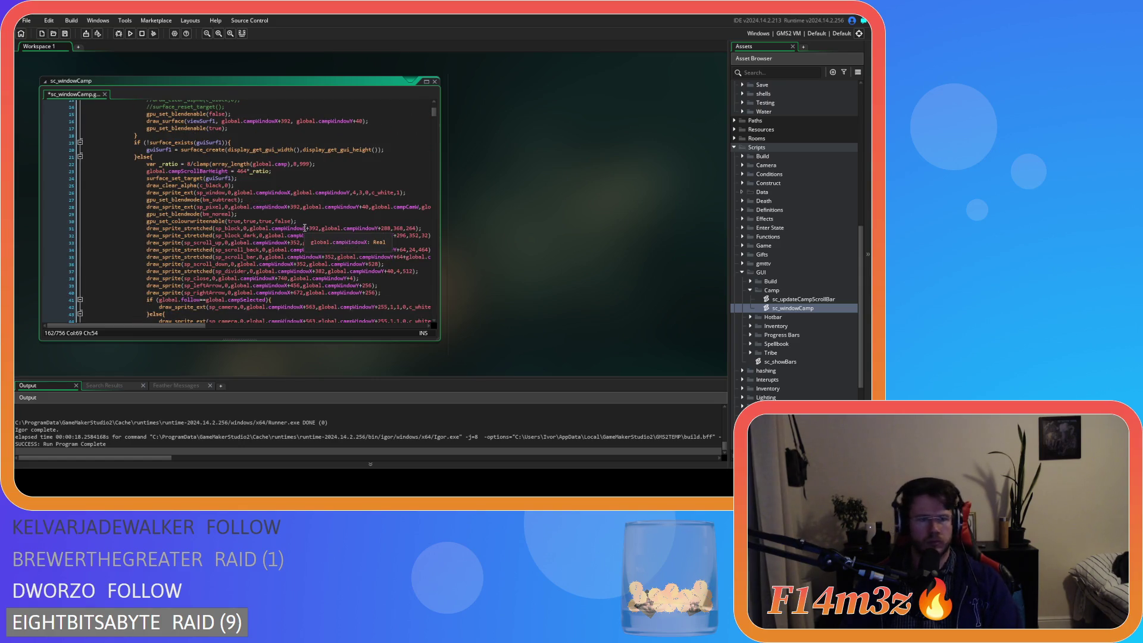
{"action": "scroll", "coordinate": [304, 228], "scroll_direction": "down", "scroll_amount": 4}
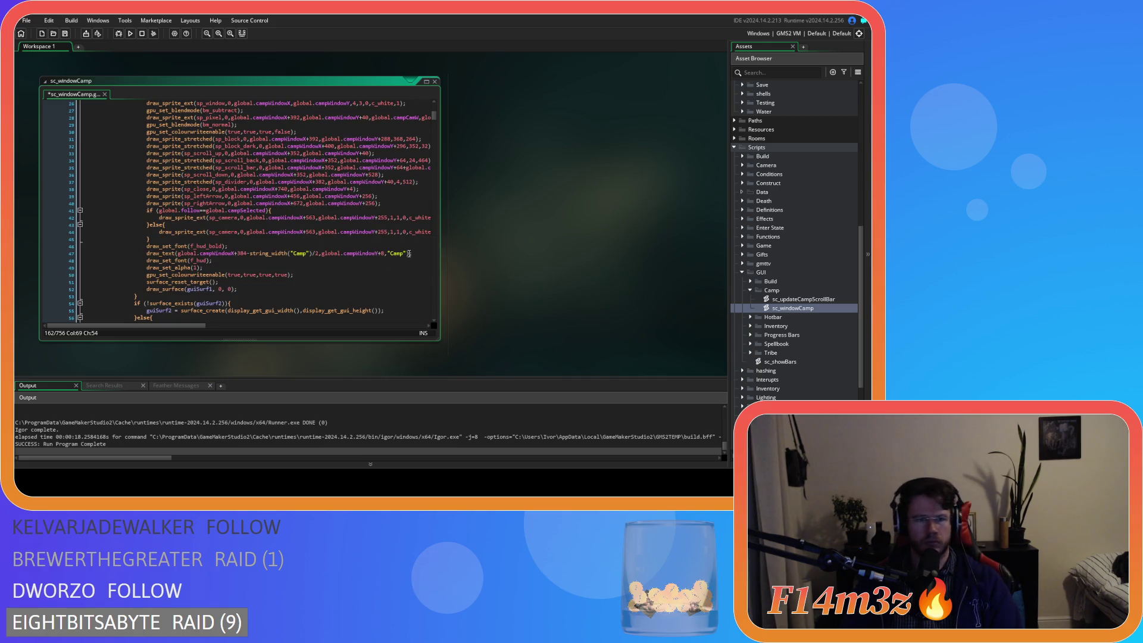
{"action": "left_click", "coordinate": [393, 260]}
{"action": "key", "text": "Return"}
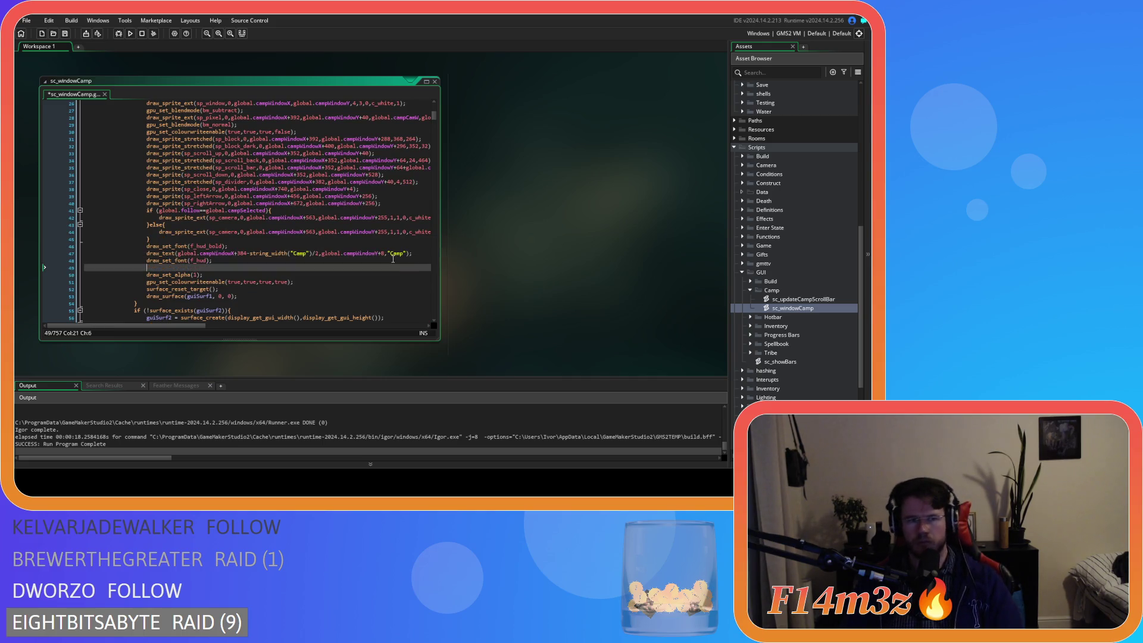
{"action": "key", "text": "ctrl+v"}
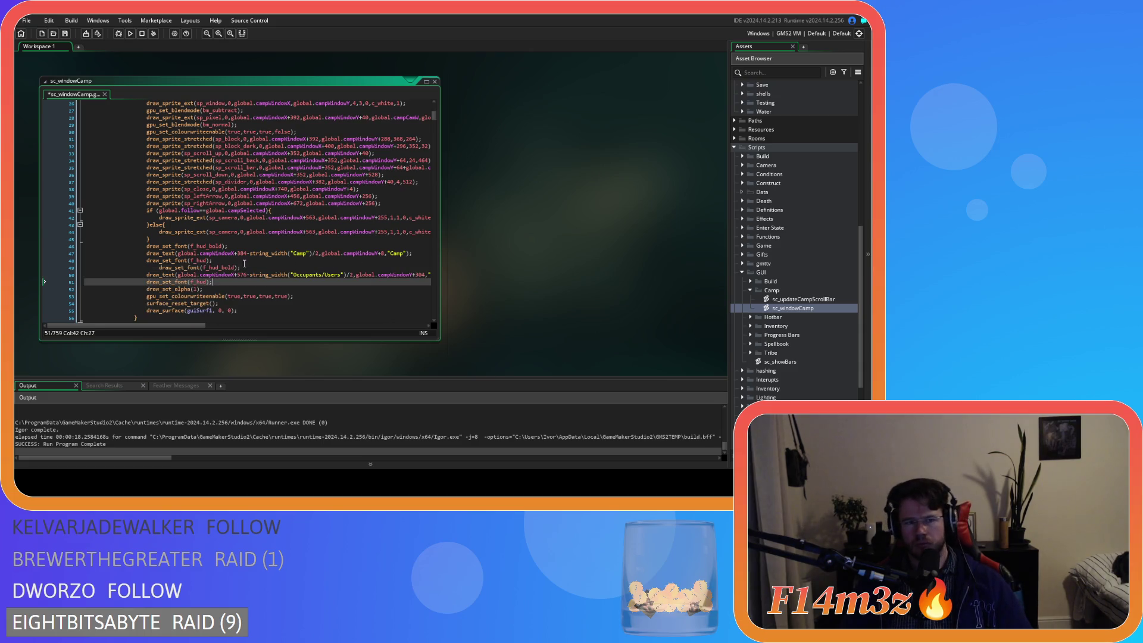
{"action": "left_click_drag", "start_coordinate": [239, 267], "coordinate": [72, 260]}
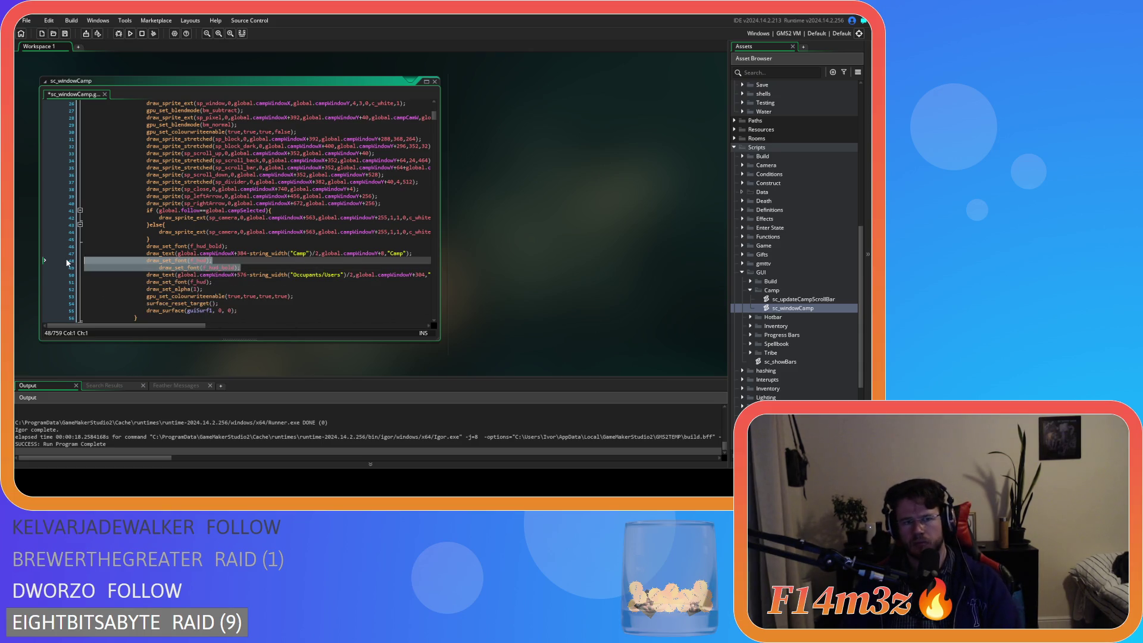
{"action": "key", "text": "BackSpace"}
{"action": "key", "text": "BackSpace"}
{"action": "key", "text": "ctrl+s"}
{"action": "left_click", "coordinate": [295, 267]}
Cut the small scroll-bar draw_sprite lines near line 254 and save
{"action": "scroll", "coordinate": [294, 261], "scroll_direction": "down", "scroll_amount": 20}
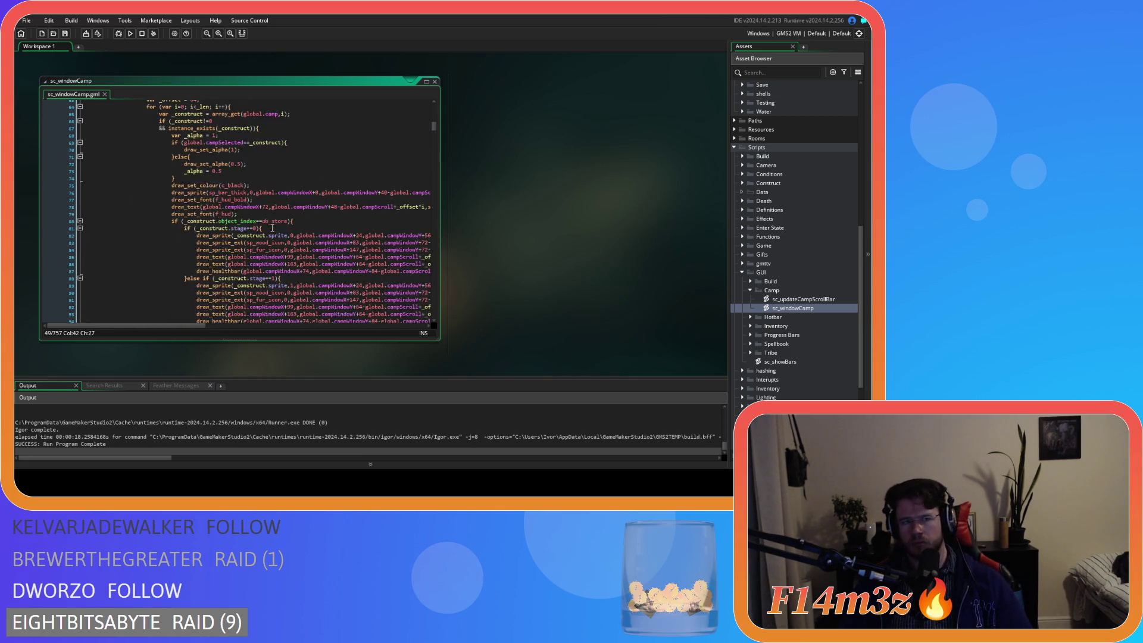
{"action": "scroll", "coordinate": [269, 224], "scroll_direction": "down", "scroll_amount": 20}
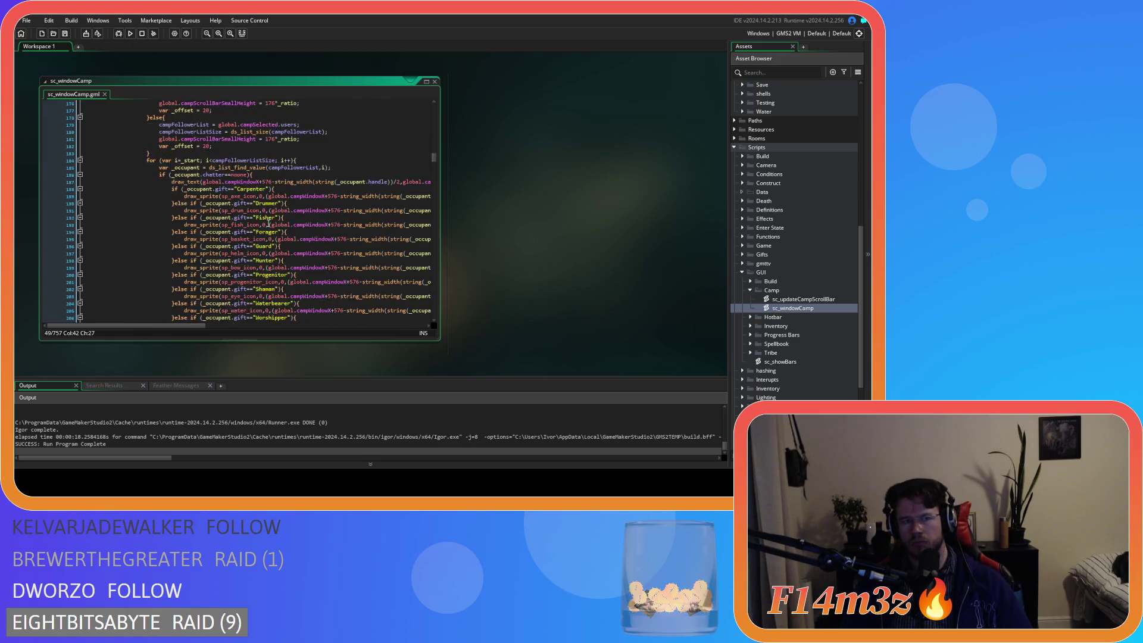
{"action": "scroll", "coordinate": [269, 223], "scroll_direction": "down", "scroll_amount": 5}
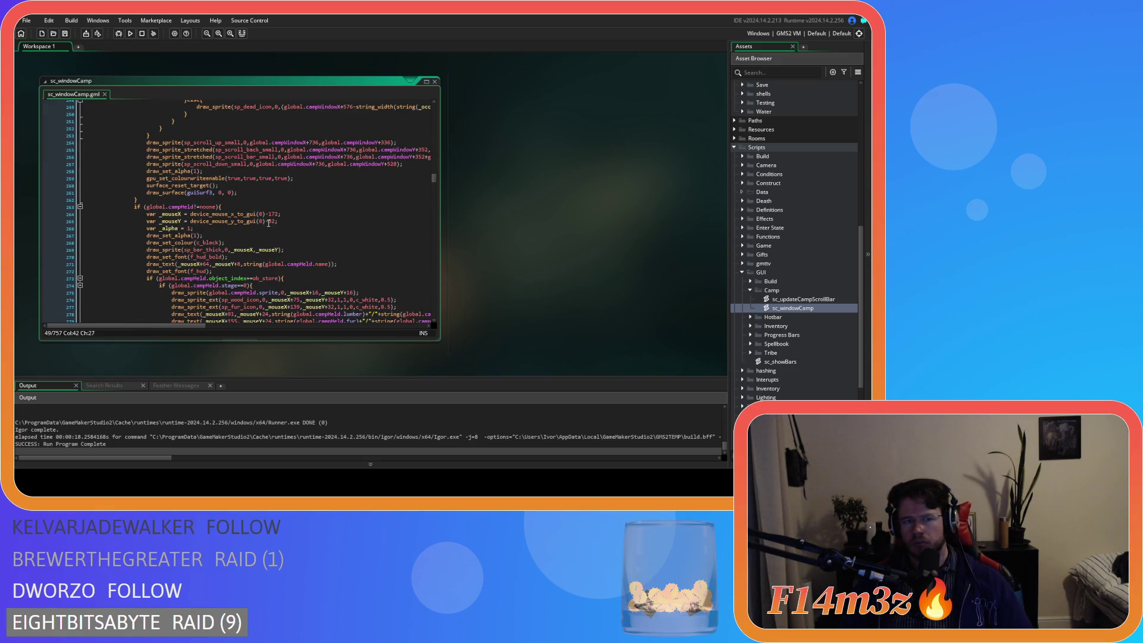
{"action": "left_click_drag", "start_coordinate": [396, 214], "coordinate": [145, 217]}
{"action": "key", "text": "BackSpace"}
{"action": "key", "text": "BackSpace"}
{"action": "scroll", "coordinate": [274, 219], "scroll_direction": "up", "scroll_amount": 7}
{"action": "key", "text": "ctrl+s"}
Paste the small scroll-bar lines on their own lines after line 36's sp_scroll_down call, then save
{"action": "scroll", "coordinate": [274, 218], "scroll_direction": "up", "scroll_amount": 20}
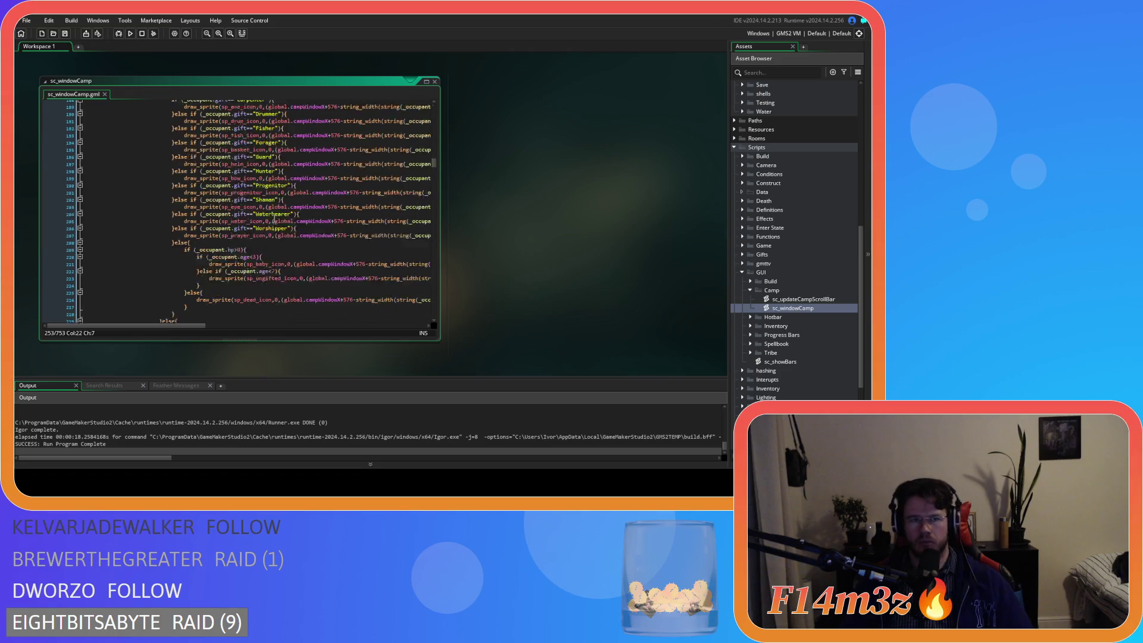
{"action": "scroll", "coordinate": [274, 218], "scroll_direction": "up", "scroll_amount": 20}
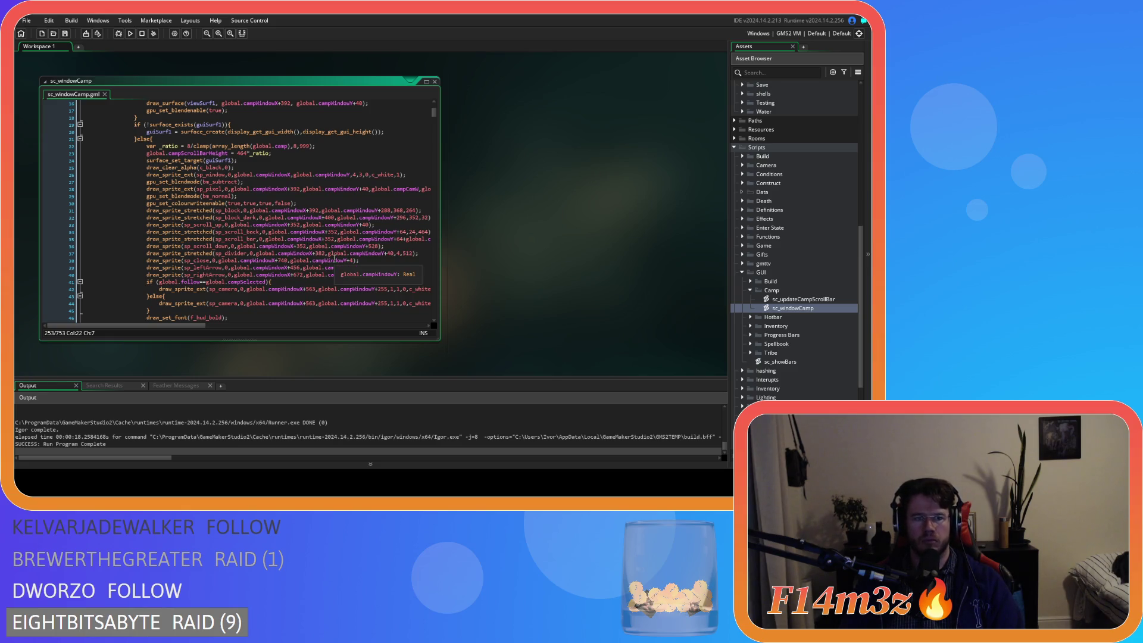
{"action": "left_click", "coordinate": [415, 273]}
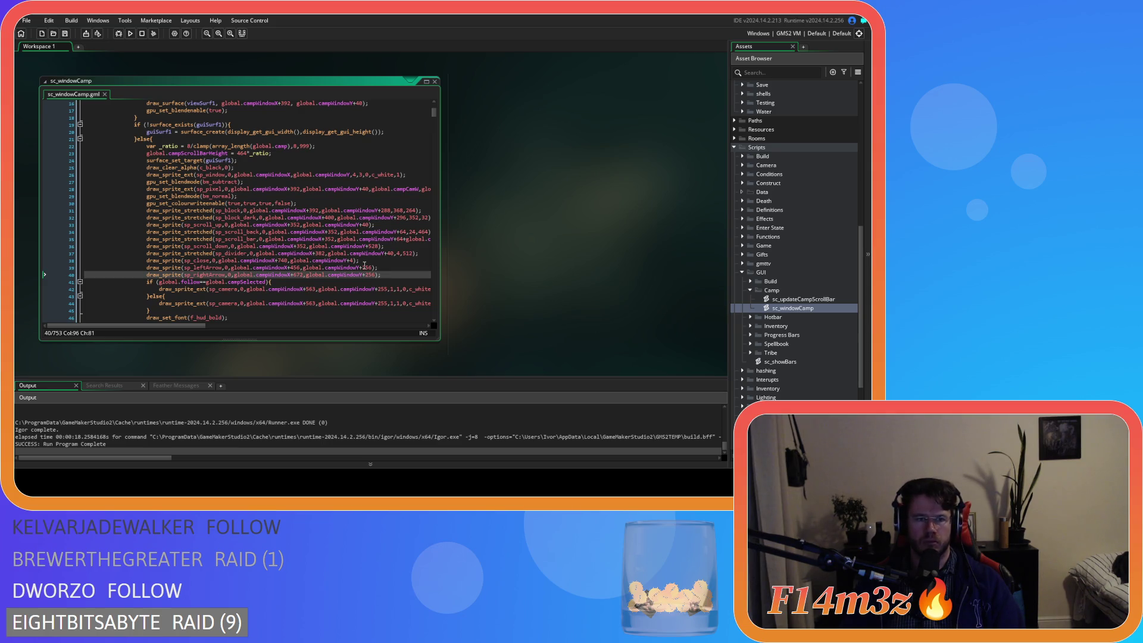
{"action": "left_click", "coordinate": [421, 246]}
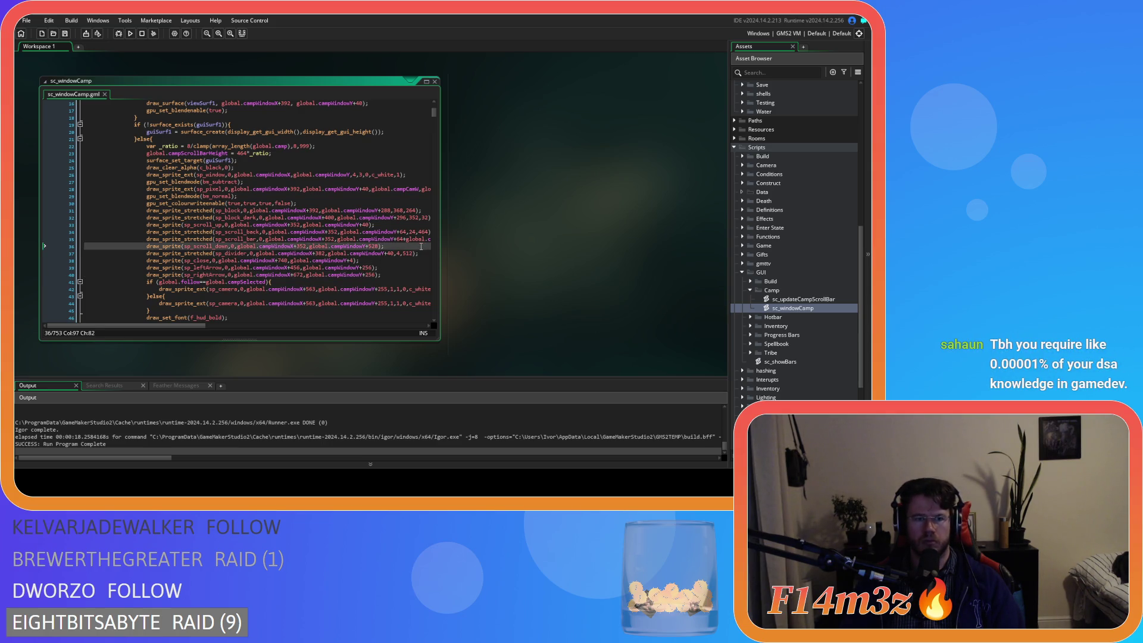
{"action": "key", "text": "ctrl+v"}
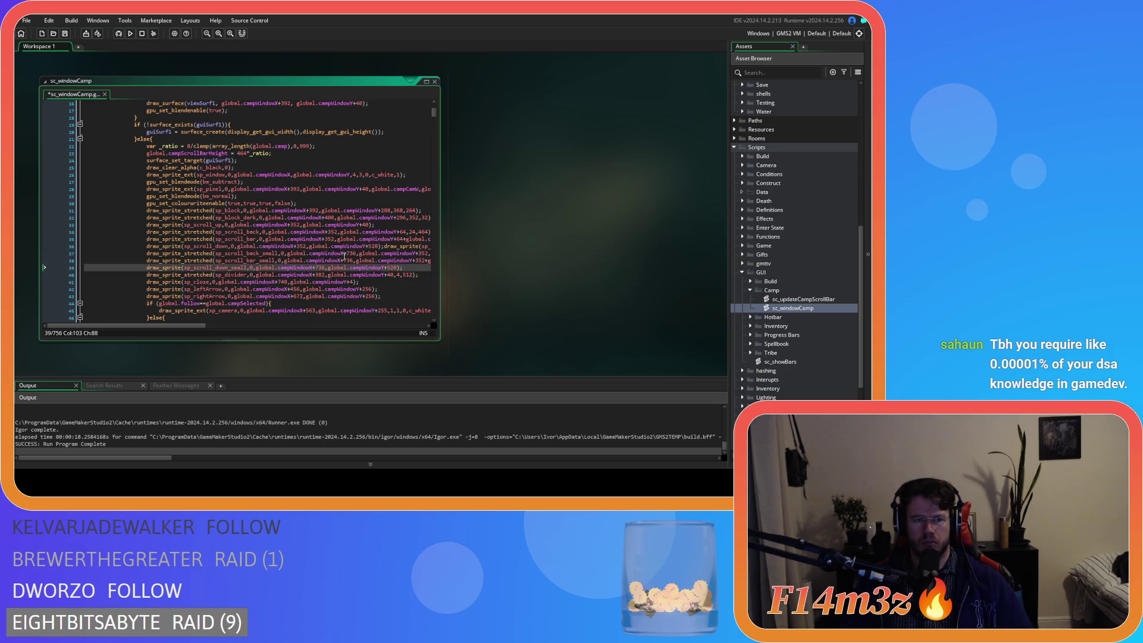
{"action": "key", "text": "ctrl+z"}
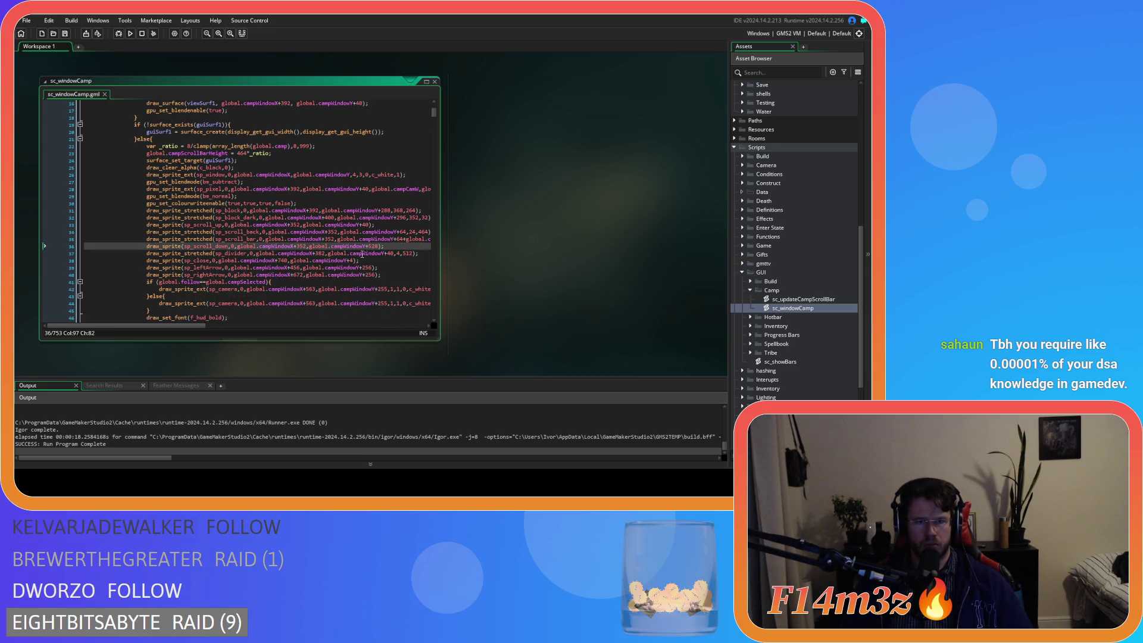
{"action": "key", "text": "Return"}
{"action": "key", "text": "ctrl+v"}
{"action": "key", "text": "ctrl+s"}
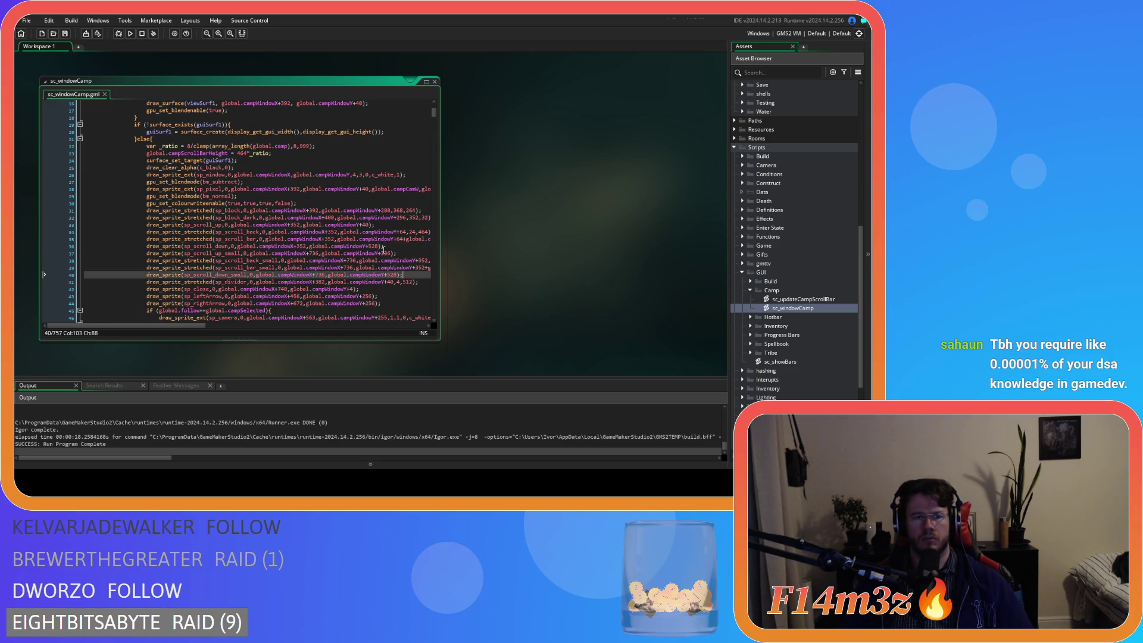
{"action": "double_click", "coordinate": [220, 283]}
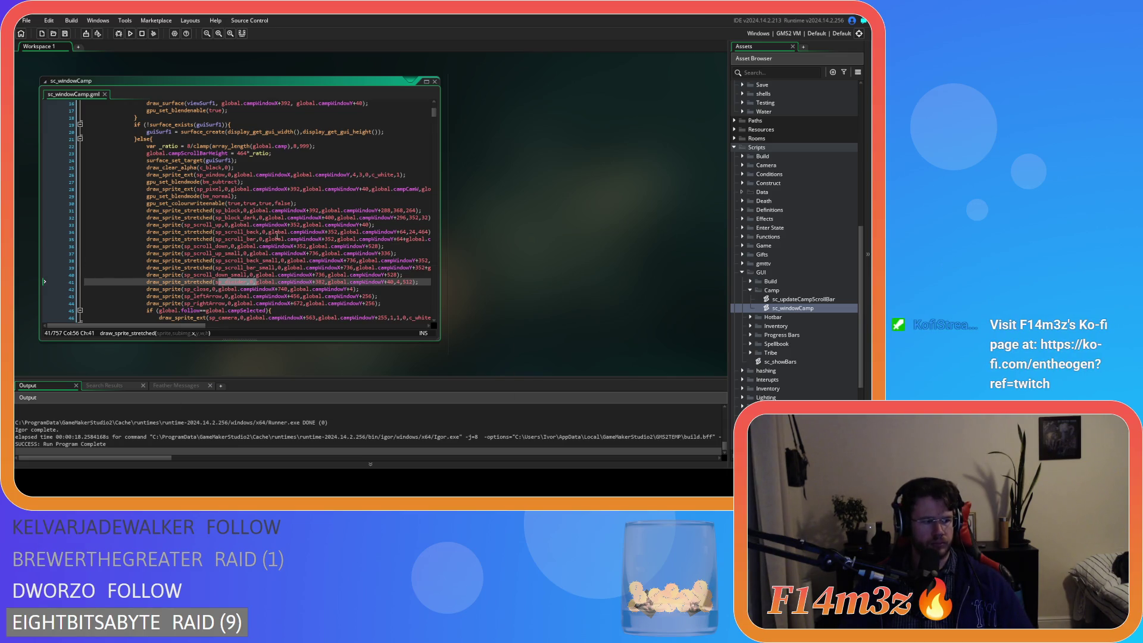
{"action": "mouse_move", "coordinate": [348, 275]}
{"action": "left_click", "coordinate": [396, 289]}
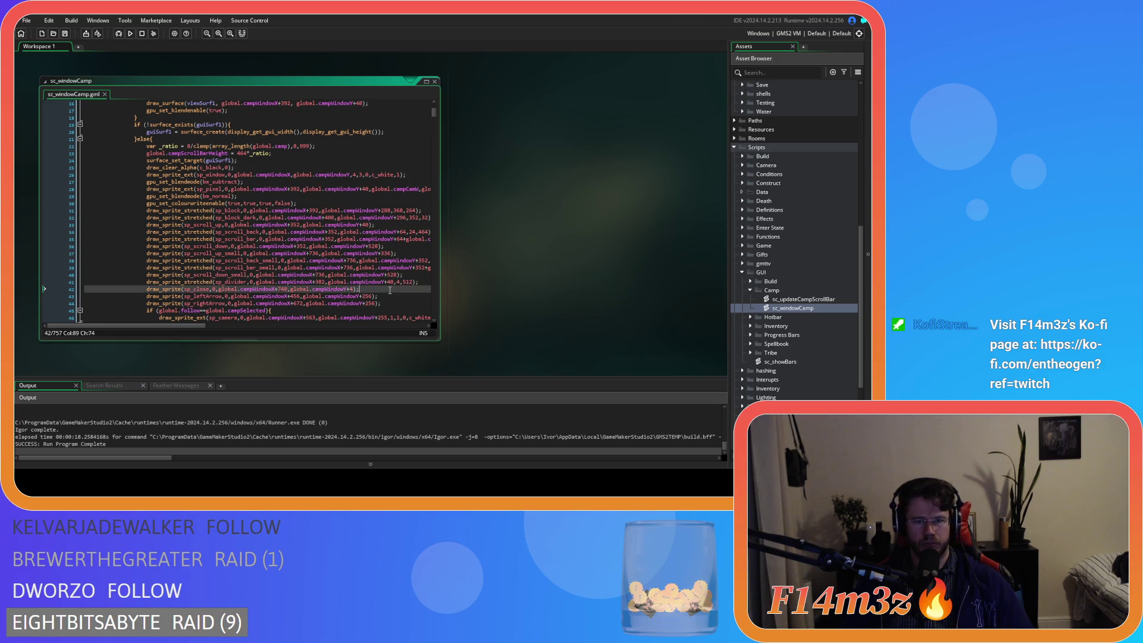
{"action": "scroll", "coordinate": [283, 260], "scroll_direction": "down", "scroll_amount": 8}
{"action": "scroll", "coordinate": [284, 261], "scroll_direction": "down", "scroll_amount": 19}
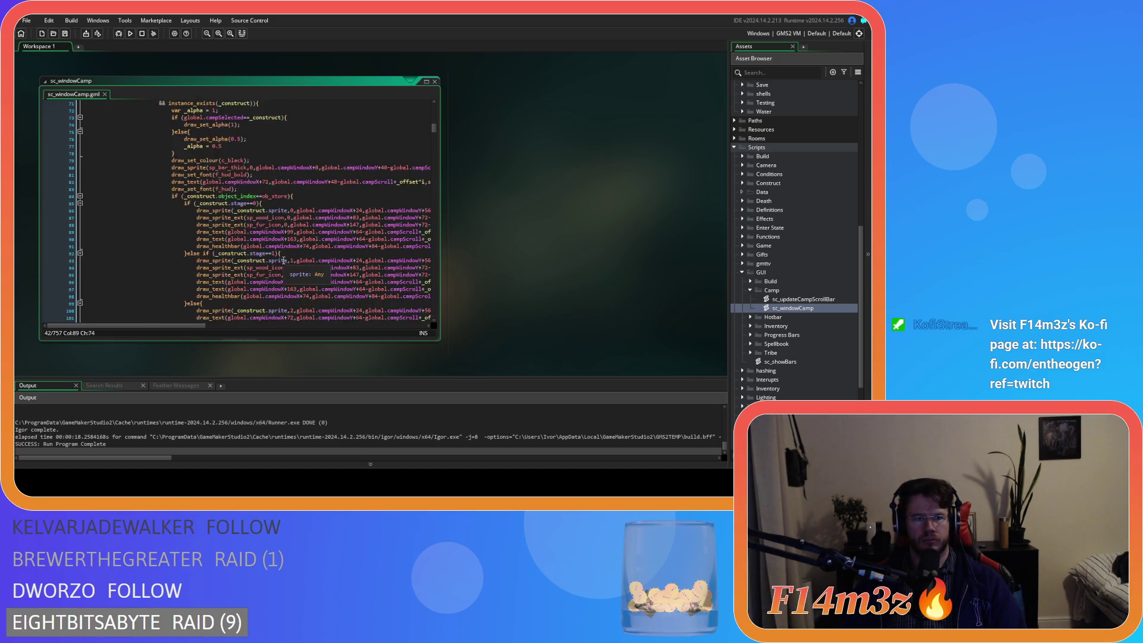
{"action": "scroll", "coordinate": [278, 260], "scroll_direction": "down", "scroll_amount": 17}
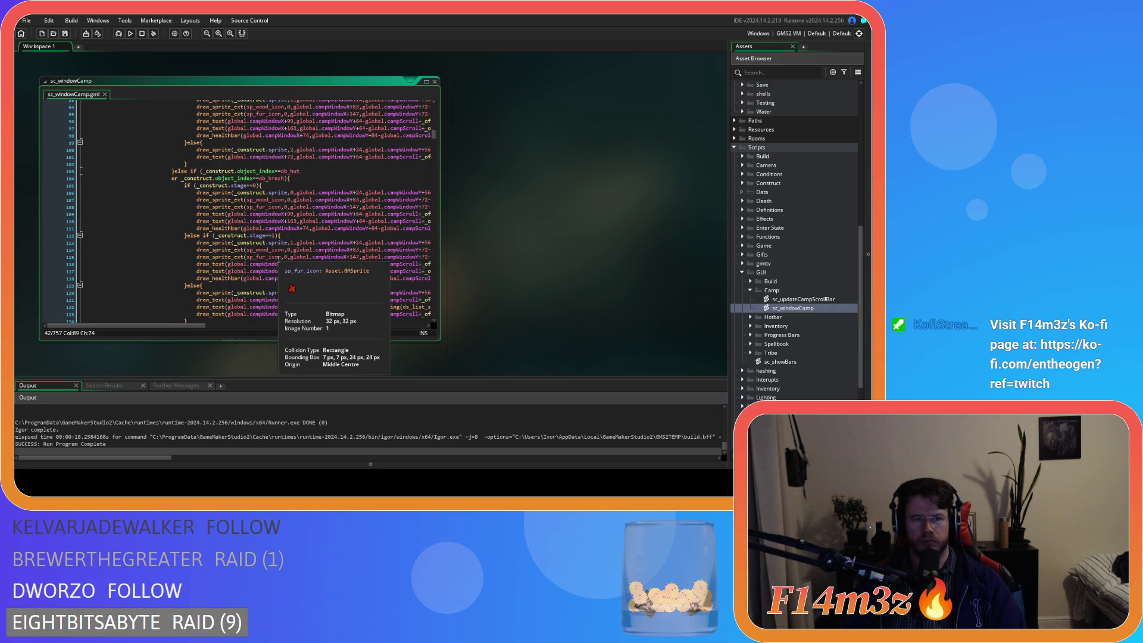
{"action": "scroll", "coordinate": [279, 260], "scroll_direction": "down", "scroll_amount": 20}
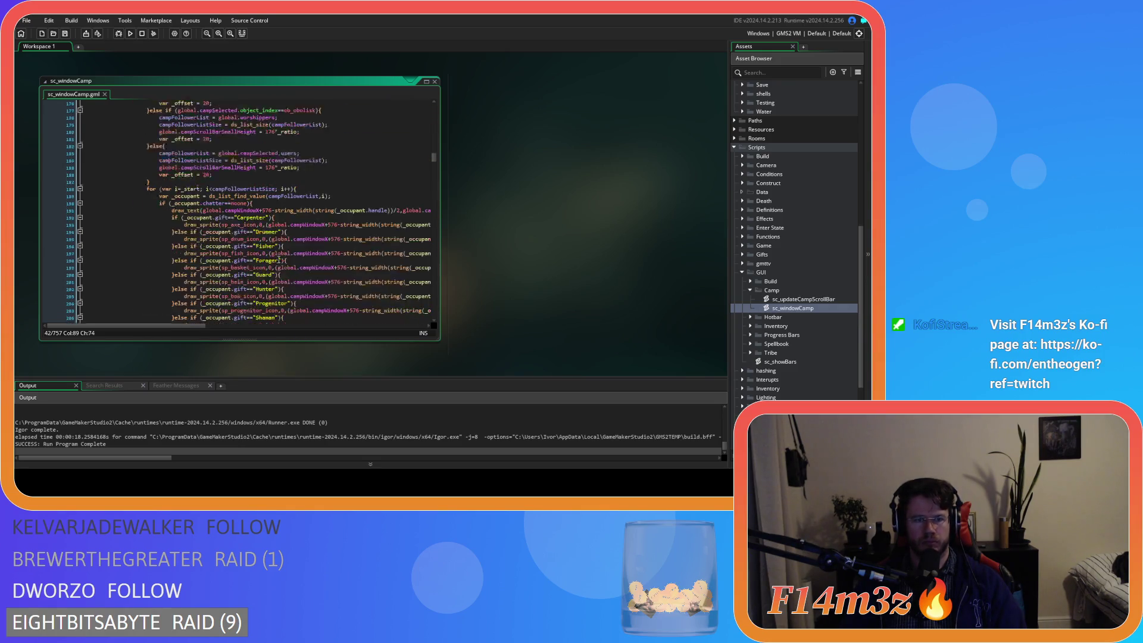
{"action": "scroll", "coordinate": [278, 260], "scroll_direction": "down", "scroll_amount": 10}
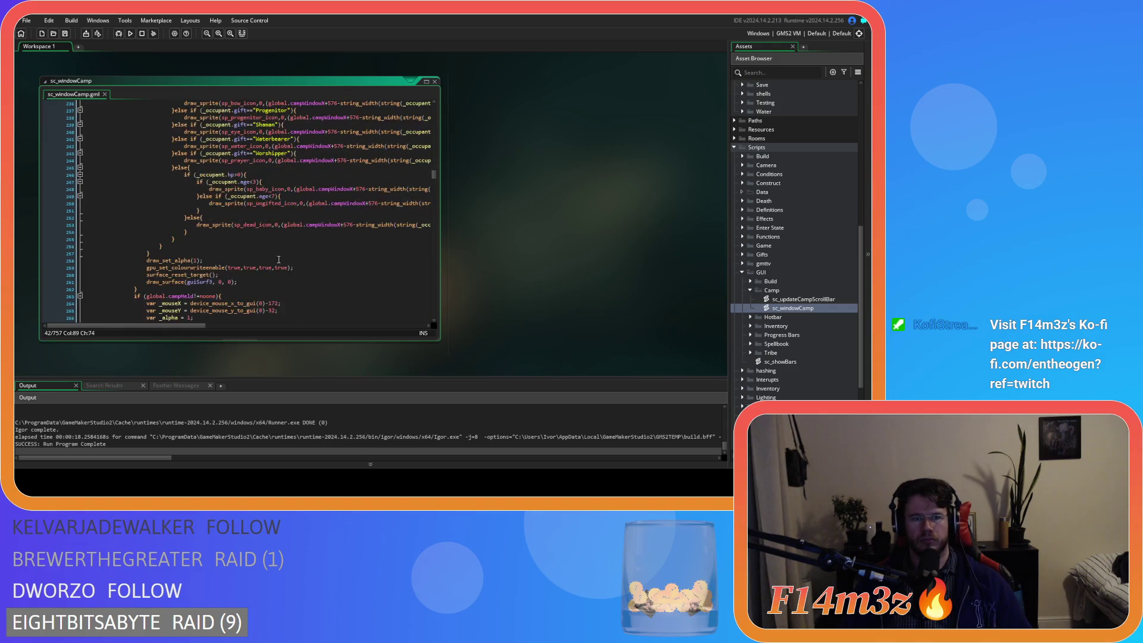
{"action": "scroll", "coordinate": [279, 260], "scroll_direction": "down", "scroll_amount": 3}
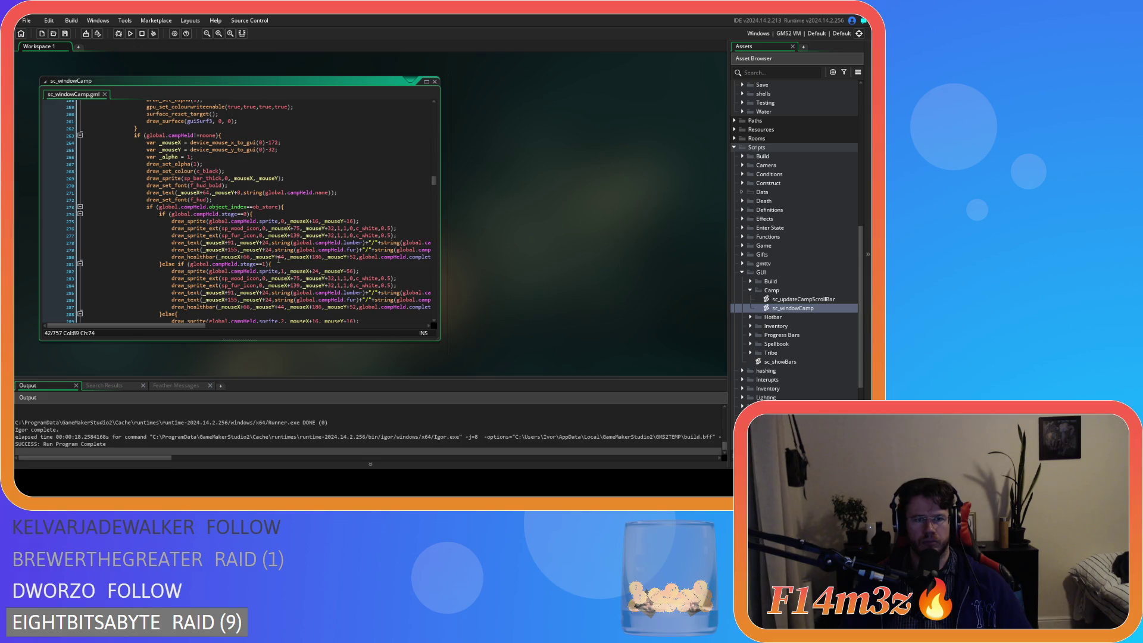
{"action": "scroll", "coordinate": [279, 261], "scroll_direction": "down", "scroll_amount": 20}
{"action": "scroll", "coordinate": [278, 260], "scroll_direction": "down", "scroll_amount": 3}
{"action": "scroll", "coordinate": [279, 260], "scroll_direction": "up", "scroll_amount": 20}
{"action": "scroll", "coordinate": [278, 260], "scroll_direction": "up", "scroll_amount": 20}
{"action": "scroll", "coordinate": [279, 260], "scroll_direction": "up", "scroll_amount": 3}
{"action": "scroll", "coordinate": [280, 239], "scroll_direction": "down", "scroll_amount": 1}
{"action": "left_click", "coordinate": [280, 225]}
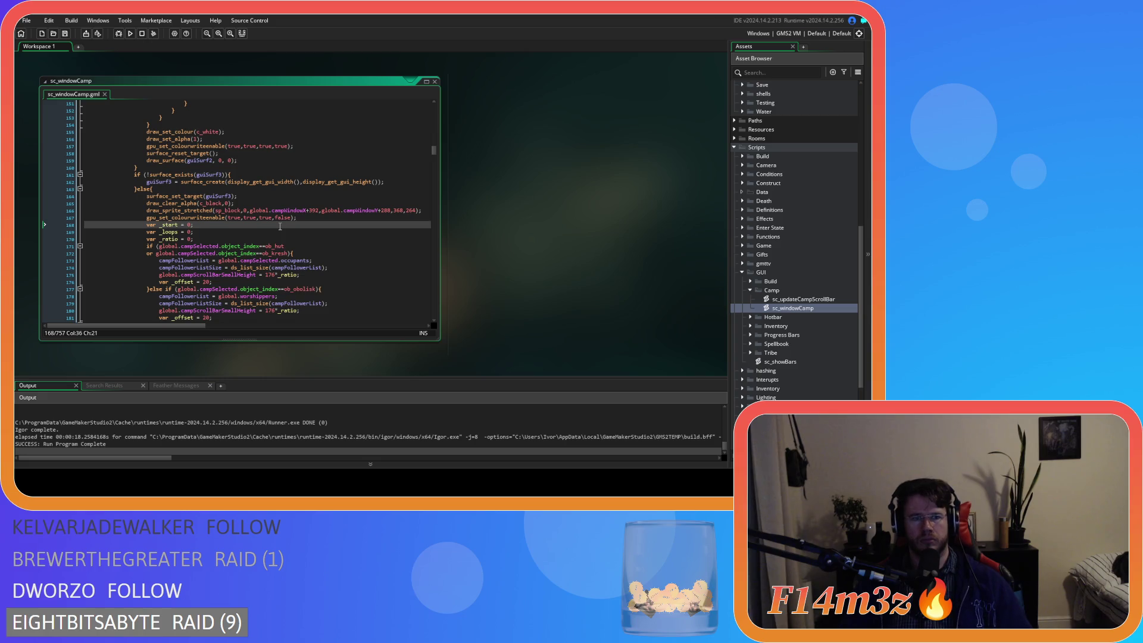
{"action": "scroll", "coordinate": [280, 227], "scroll_direction": "up", "scroll_amount": 1}
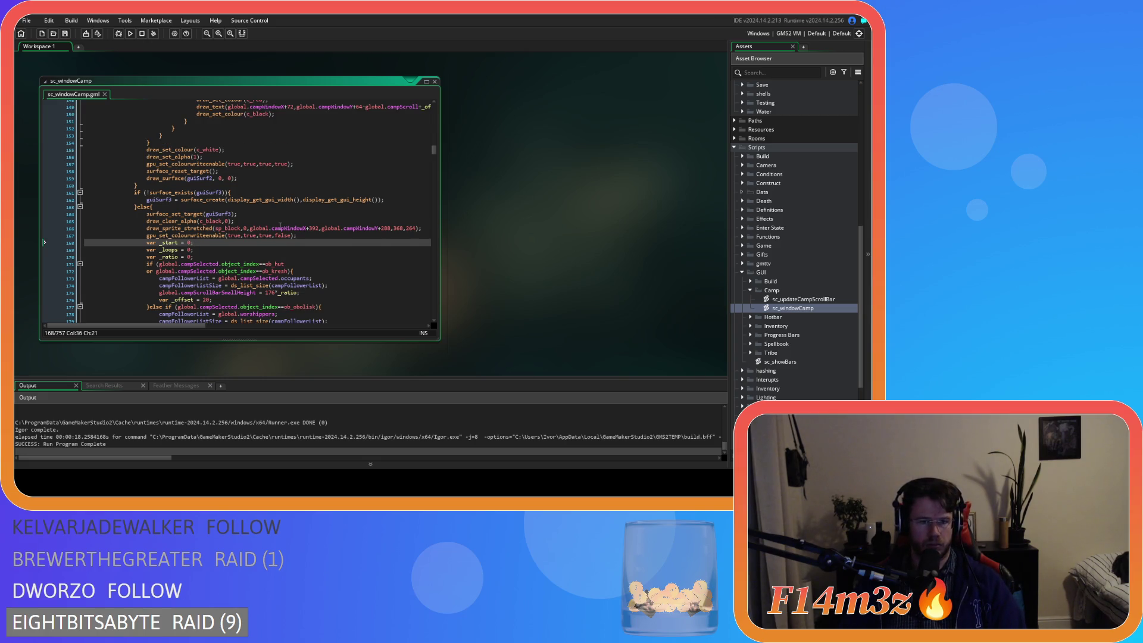
{"action": "left_click", "coordinate": [304, 228]}
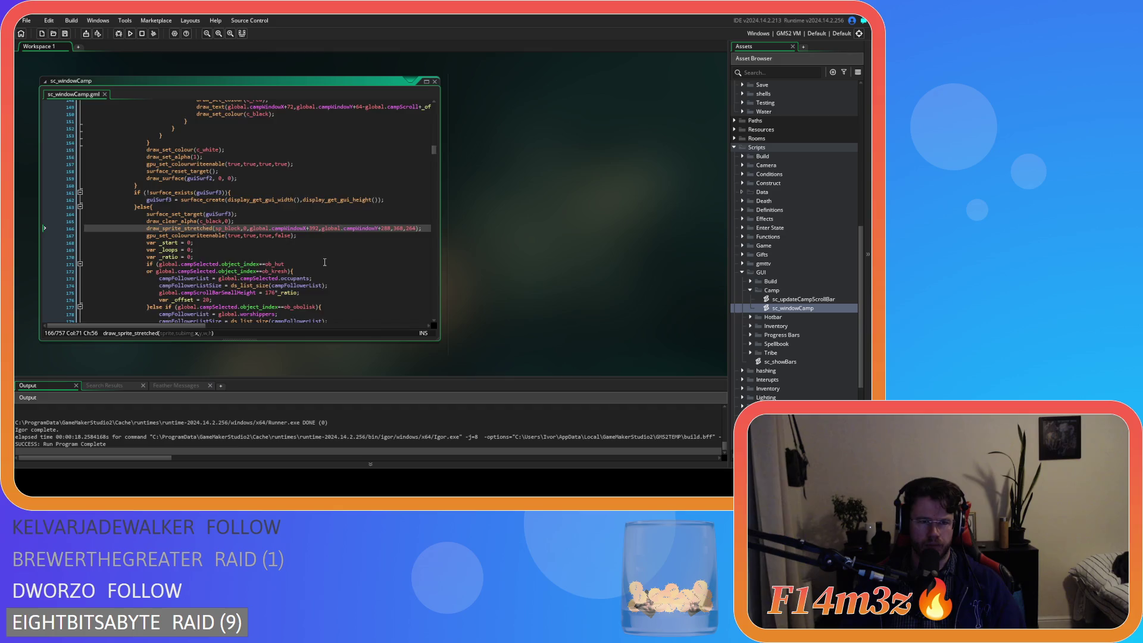
{"action": "scroll", "coordinate": [325, 262], "scroll_direction": "down", "scroll_amount": 20}
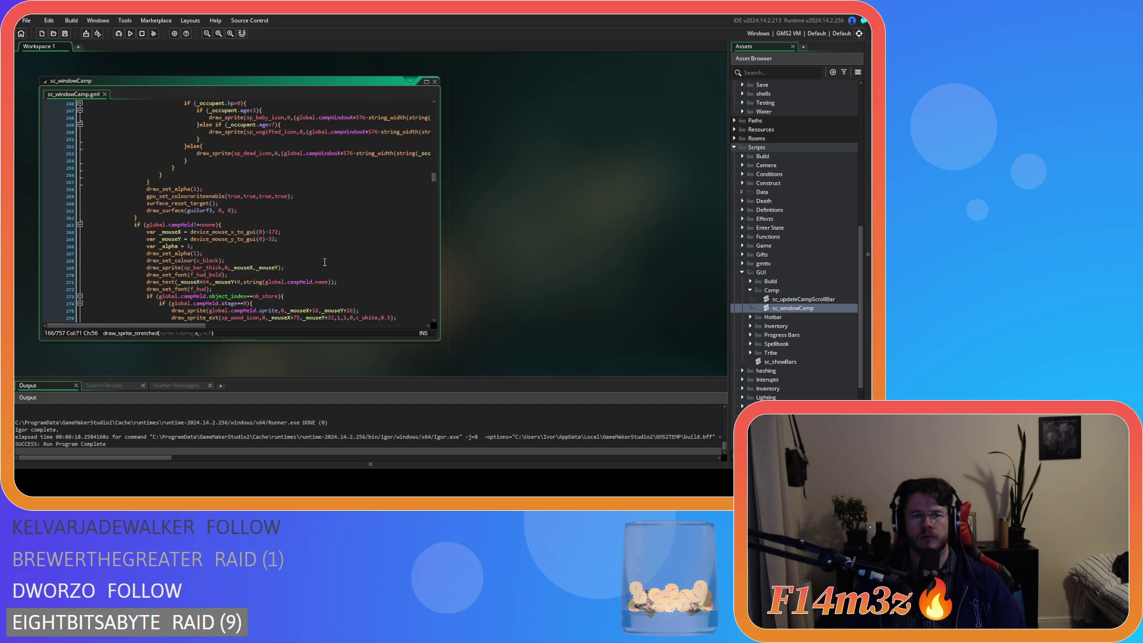
{"action": "scroll", "coordinate": [325, 262], "scroll_direction": "up", "scroll_amount": 20}
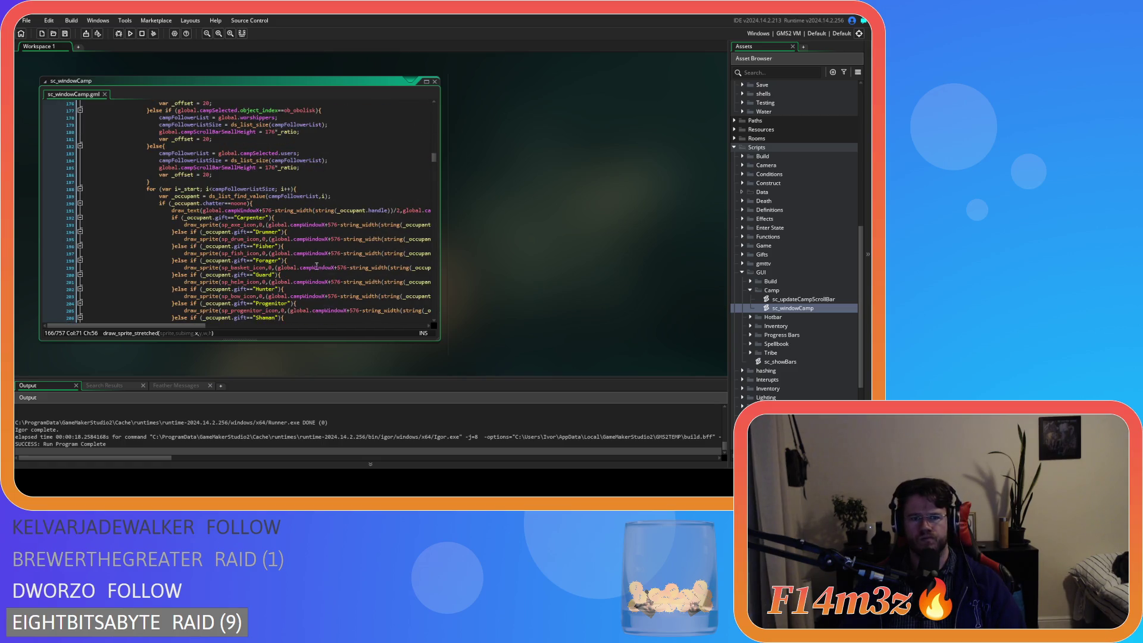
{"action": "left_click_drag", "start_coordinate": [149, 325], "coordinate": [286, 328]}
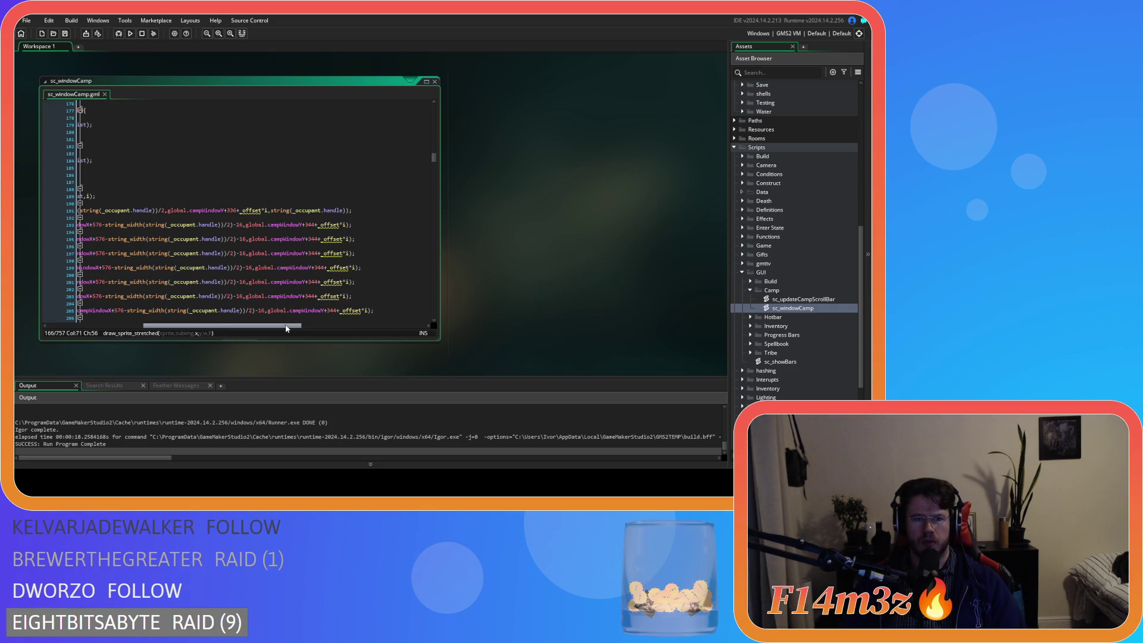
{"action": "left_click", "coordinate": [311, 225]}
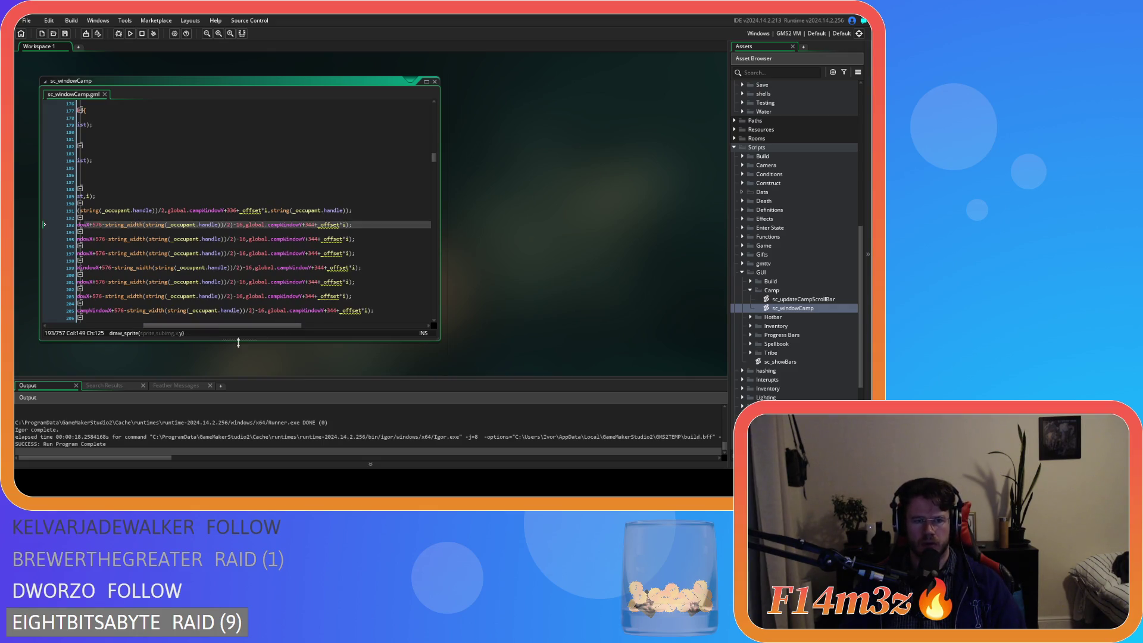
{"action": "left_click_drag", "start_coordinate": [238, 326], "coordinate": [80, 319]}
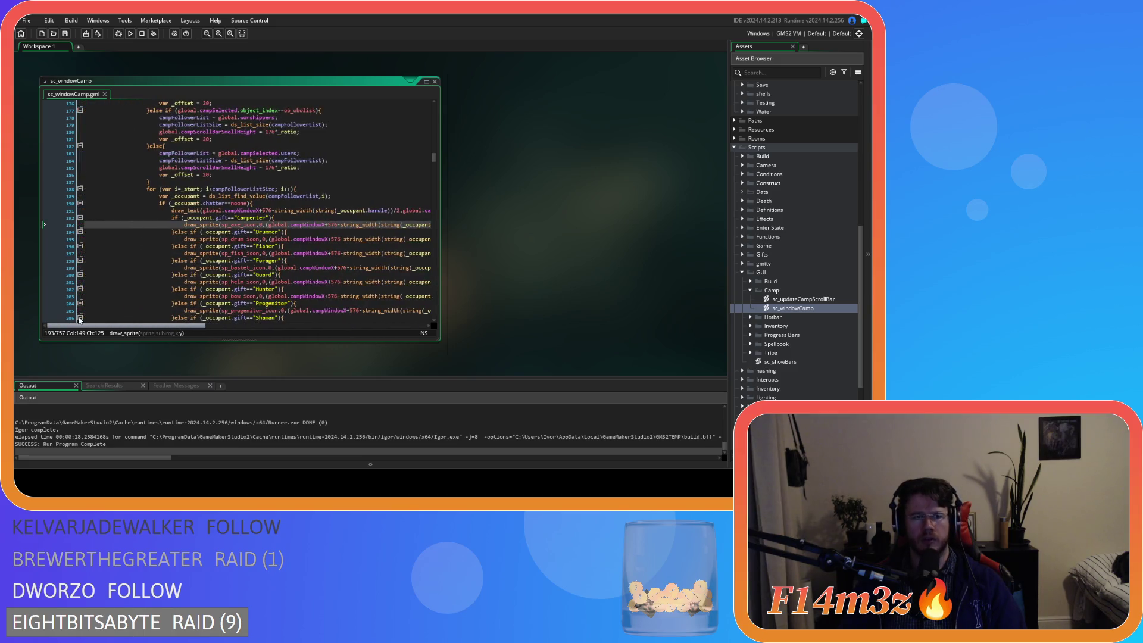
{"action": "scroll", "coordinate": [88, 312], "scroll_direction": "up", "scroll_amount": 3}
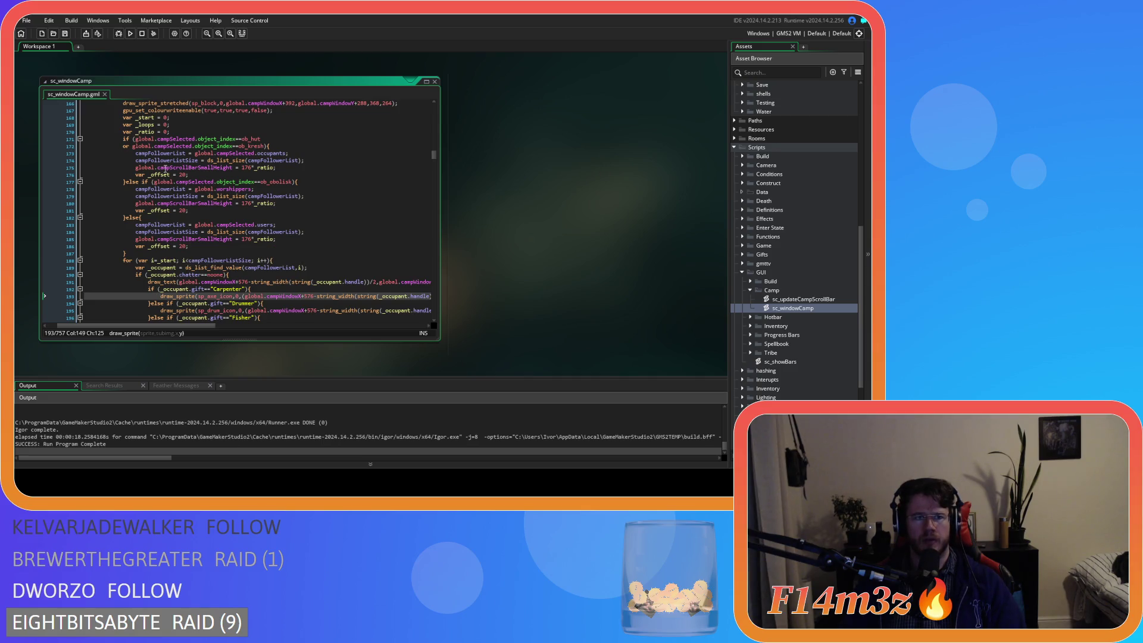
{"action": "left_click_drag", "start_coordinate": [170, 210], "coordinate": [136, 210]}
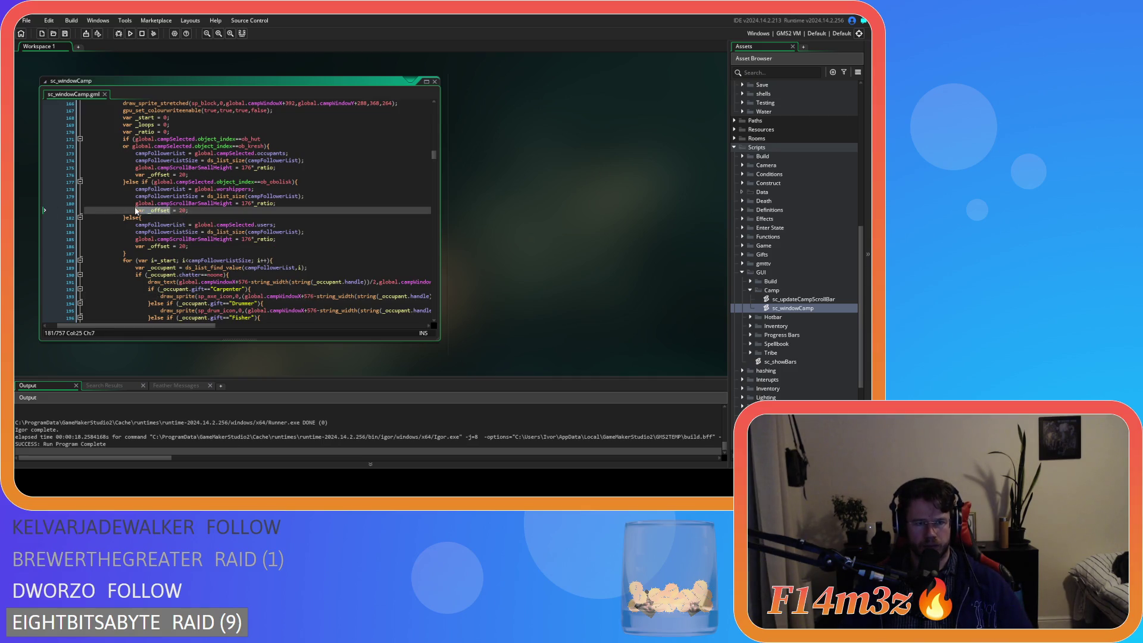
{"action": "left_click_drag", "start_coordinate": [188, 175], "coordinate": [133, 178]}
{"action": "key", "text": "ctrl+c"}
Move var _offset = 20 below var _ratio and delete the unused _start and _loops declarations
{"action": "key", "text": "BackSpace"}
{"action": "key", "text": "BackSpace"}
{"action": "left_click", "coordinate": [197, 132]}
{"action": "key", "text": "Return"}
{"action": "key", "text": "ctrl+v"}
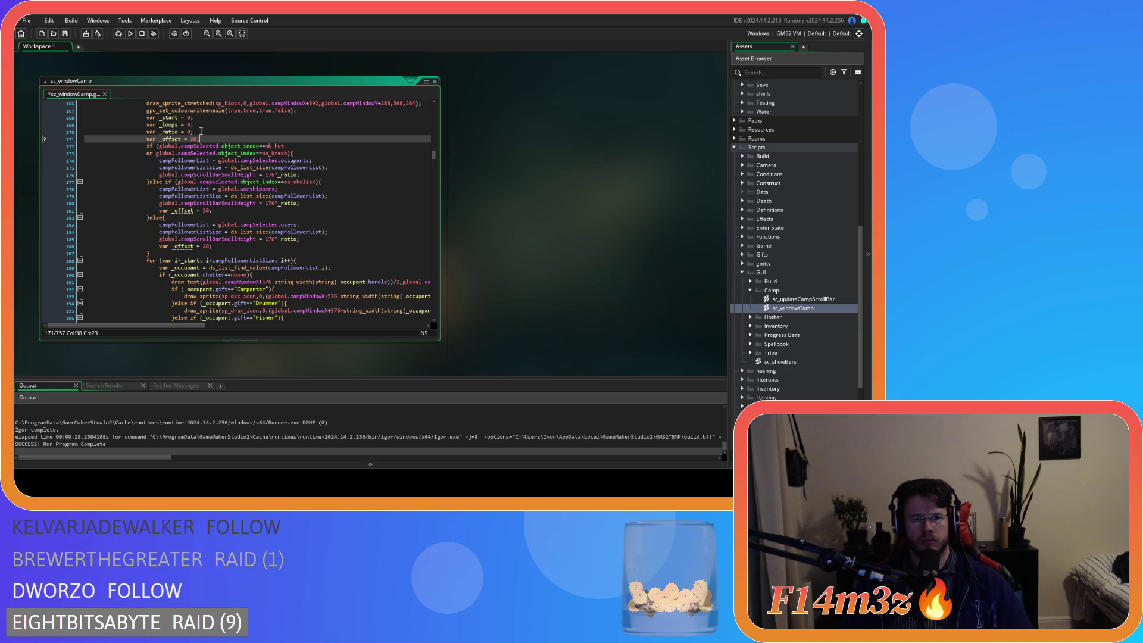
{"action": "mouse_move", "coordinate": [196, 125]}
{"action": "left_mouse_down"}
{"action": "mouse_move", "coordinate": [66, 125]}
{"action": "mouse_move", "coordinate": [55, 115]}
{"action": "left_mouse_up"}
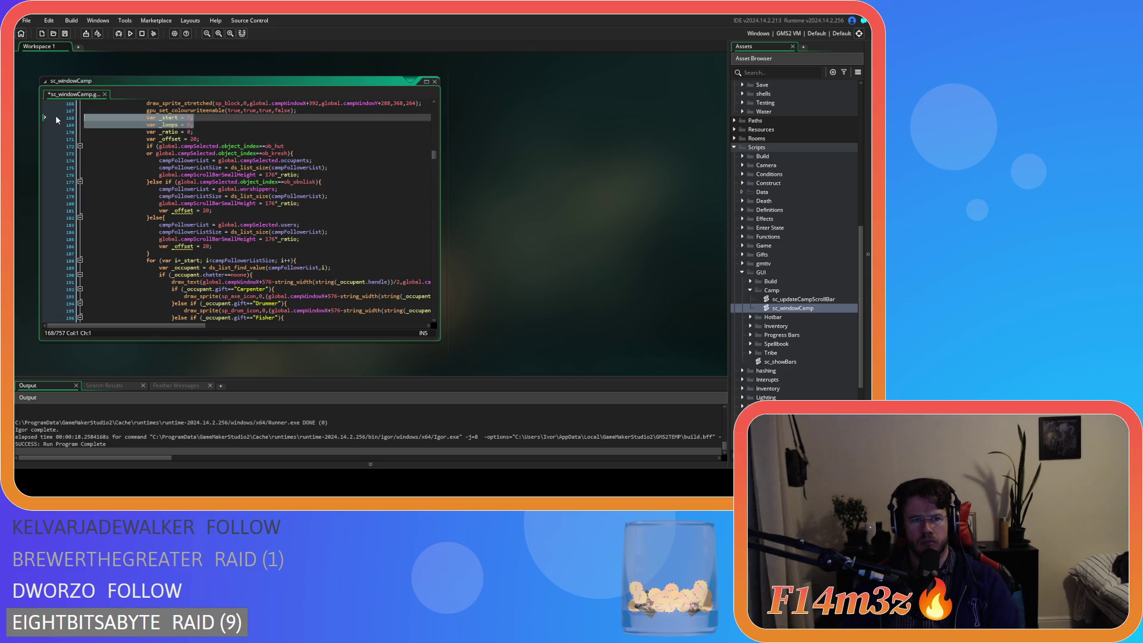
{"action": "key", "text": "Delete"}
Delete the redundant var _offset = 20 lines from the worshippers and else branches, then save
{"action": "mouse_move", "coordinate": [212, 196]}
{"action": "left_mouse_down"}
{"action": "mouse_move", "coordinate": [54, 195]}
{"action": "mouse_move", "coordinate": [14, 207]}
{"action": "left_mouse_up"}
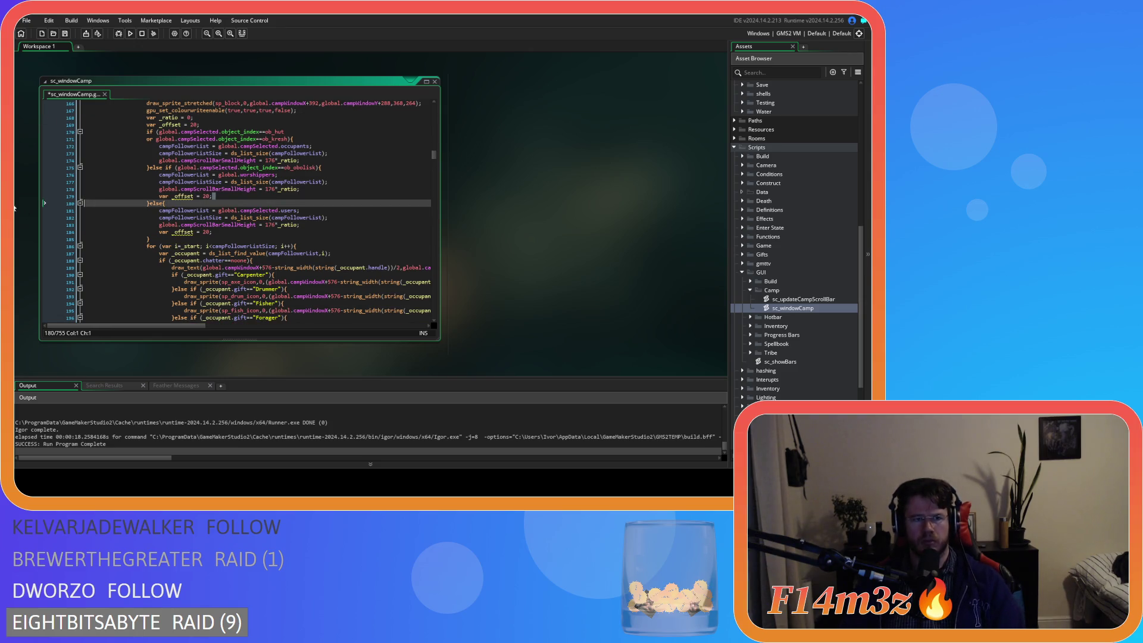
{"action": "left_click_drag", "start_coordinate": [215, 211], "coordinate": [57, 191]}
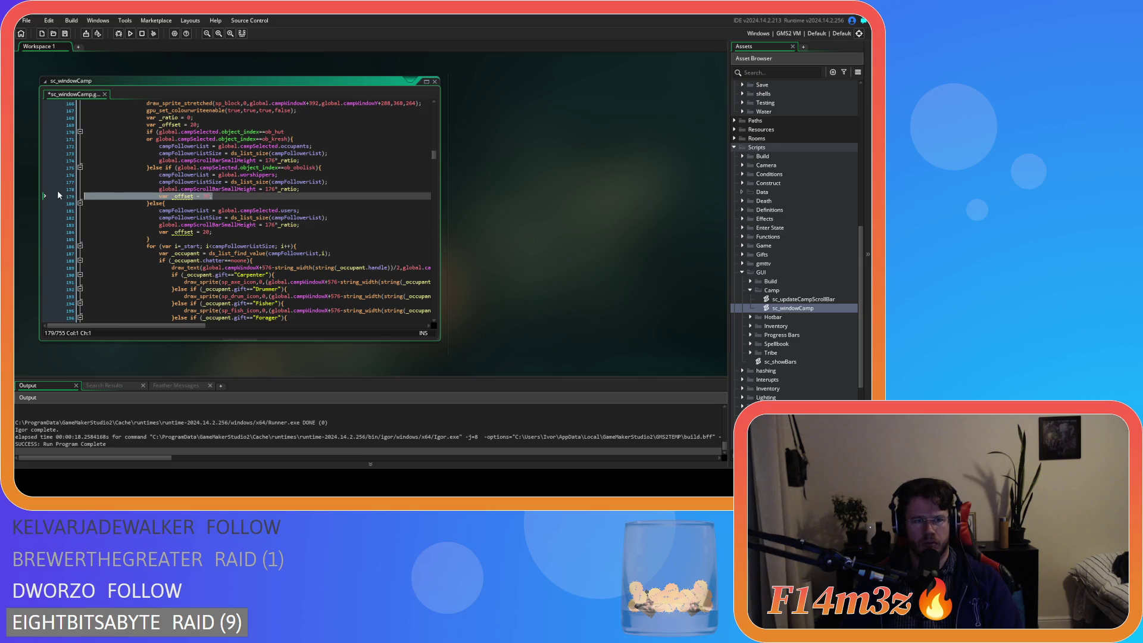
{"action": "key", "text": "Delete"}
{"action": "left_click_drag", "start_coordinate": [213, 224], "coordinate": [55, 219]}
{"action": "key", "text": "Delete"}
{"action": "key", "text": "ctrl+s"}
{"action": "scroll", "coordinate": [234, 320], "scroll_direction": "right", "scroll_amount": 5}
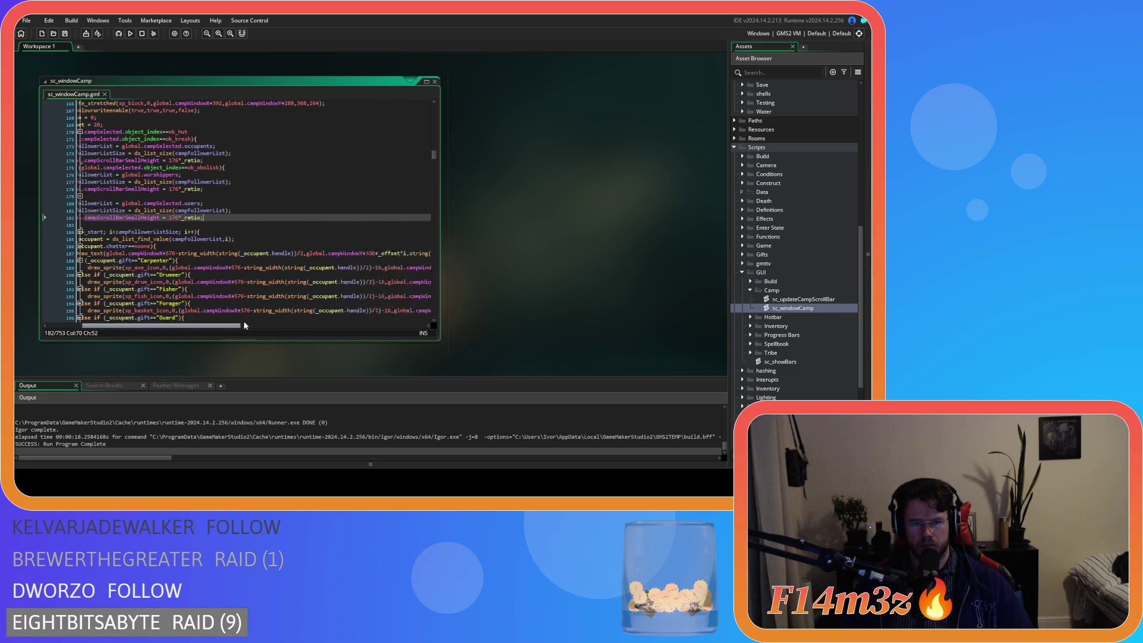
{"action": "double_click", "coordinate": [245, 253]}
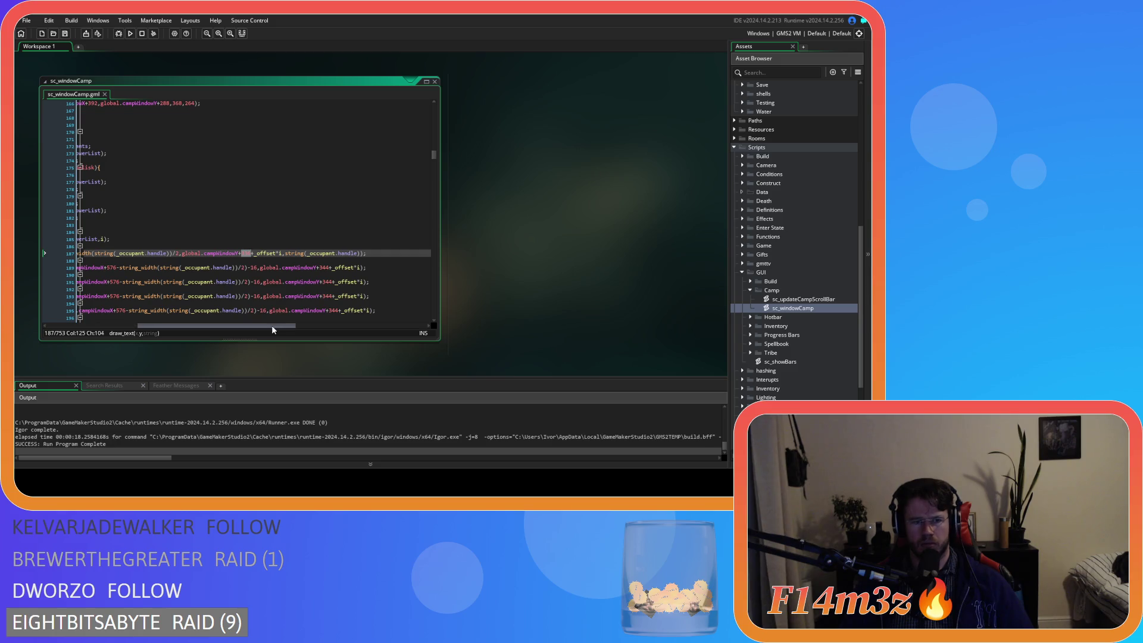
{"action": "double_click", "coordinate": [326, 268]}
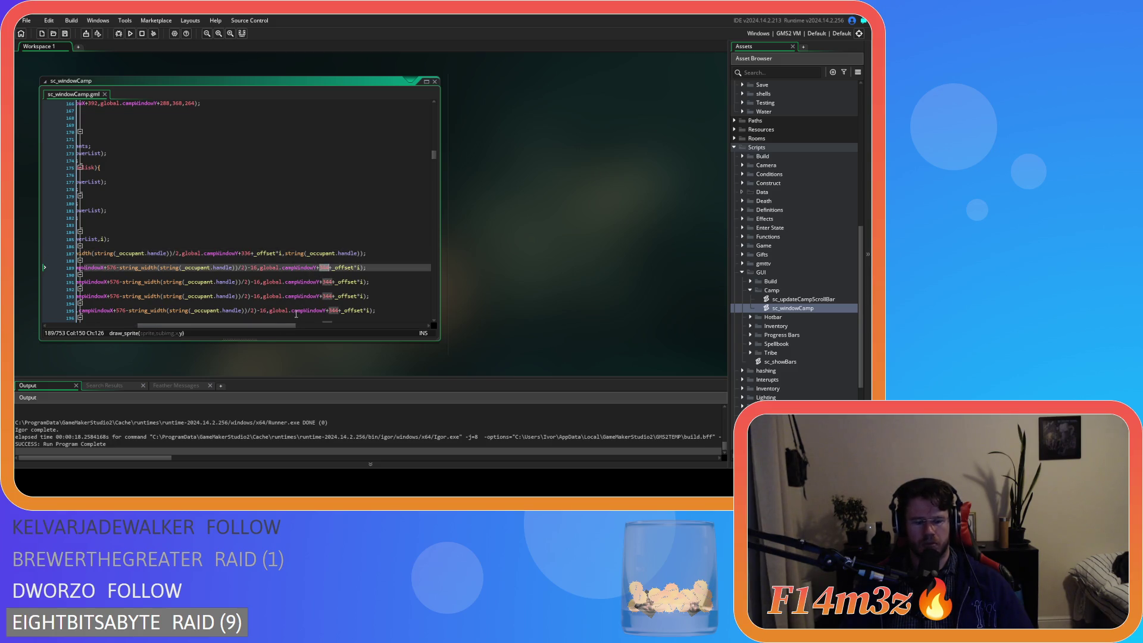
{"action": "mouse_move", "coordinate": [265, 327]}
{"action": "left_mouse_down"}
{"action": "mouse_move", "coordinate": [202, 325]}
{"action": "mouse_move", "coordinate": [245, 321]}
{"action": "left_mouse_up"}
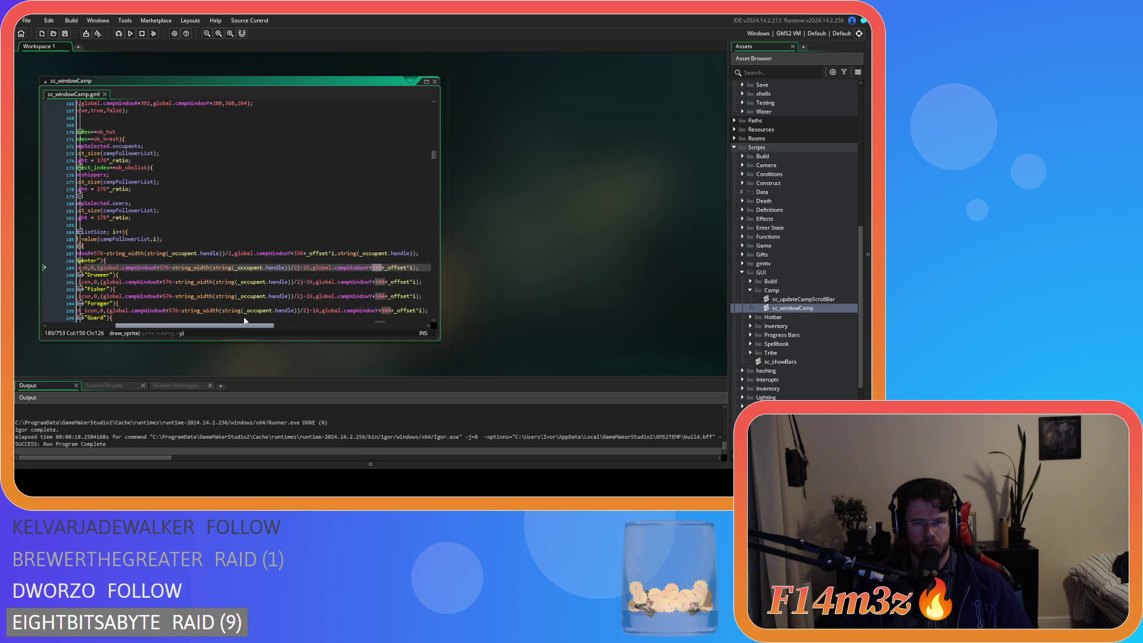
{"action": "double_click", "coordinate": [298, 254]}
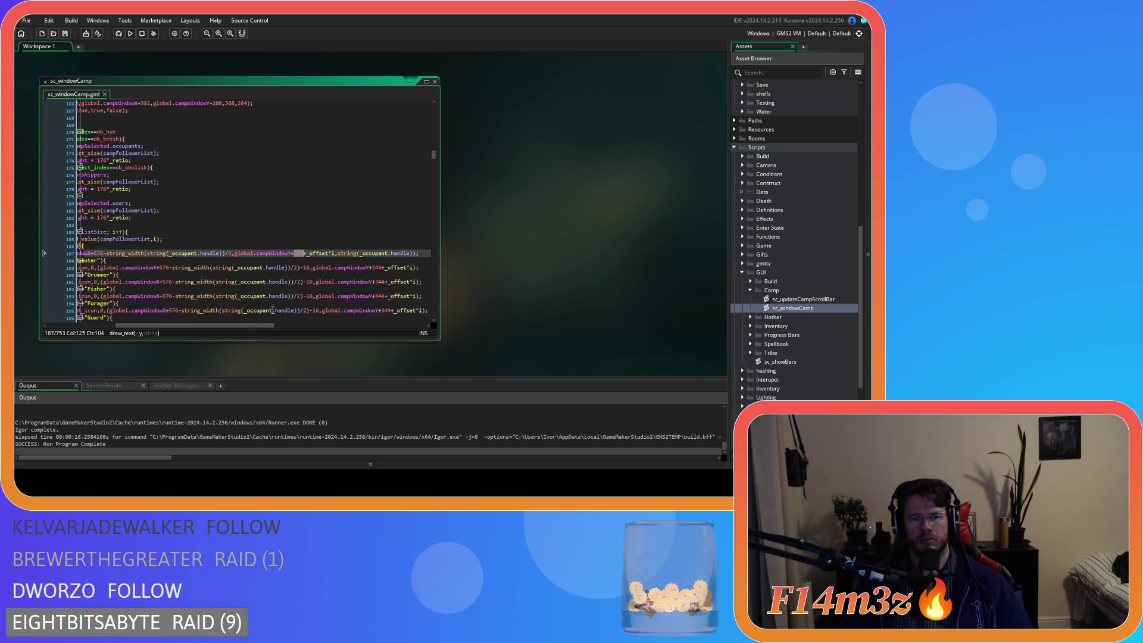
{"action": "left_click_drag", "start_coordinate": [266, 328], "coordinate": [211, 319]}
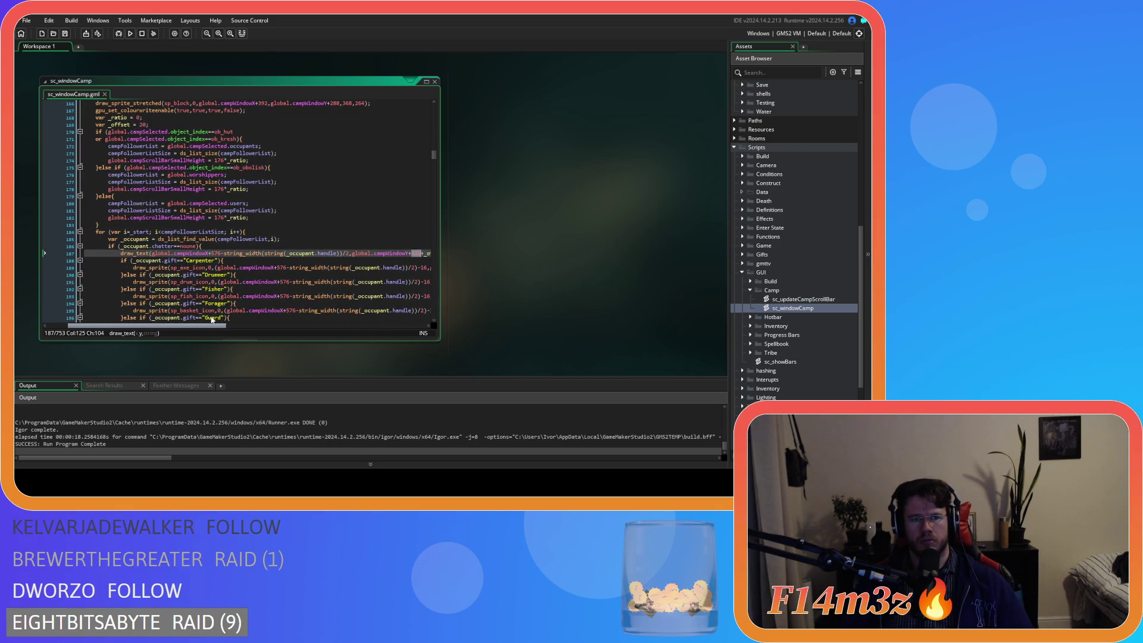
{"action": "scroll", "coordinate": [282, 207], "scroll_direction": "up", "scroll_amount": 4}
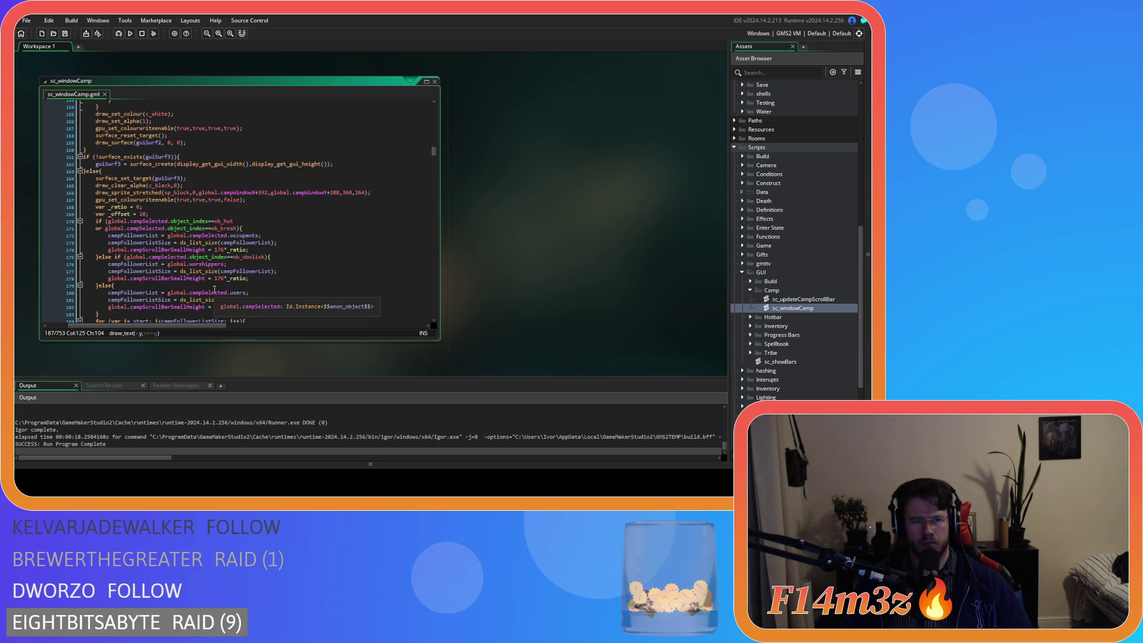
Change line 166's sp_block vertical offset from 288 to 336 and compare with the earlier surface code
{"action": "double_click", "coordinate": [334, 192]}
{"action": "type", "text": "336"}
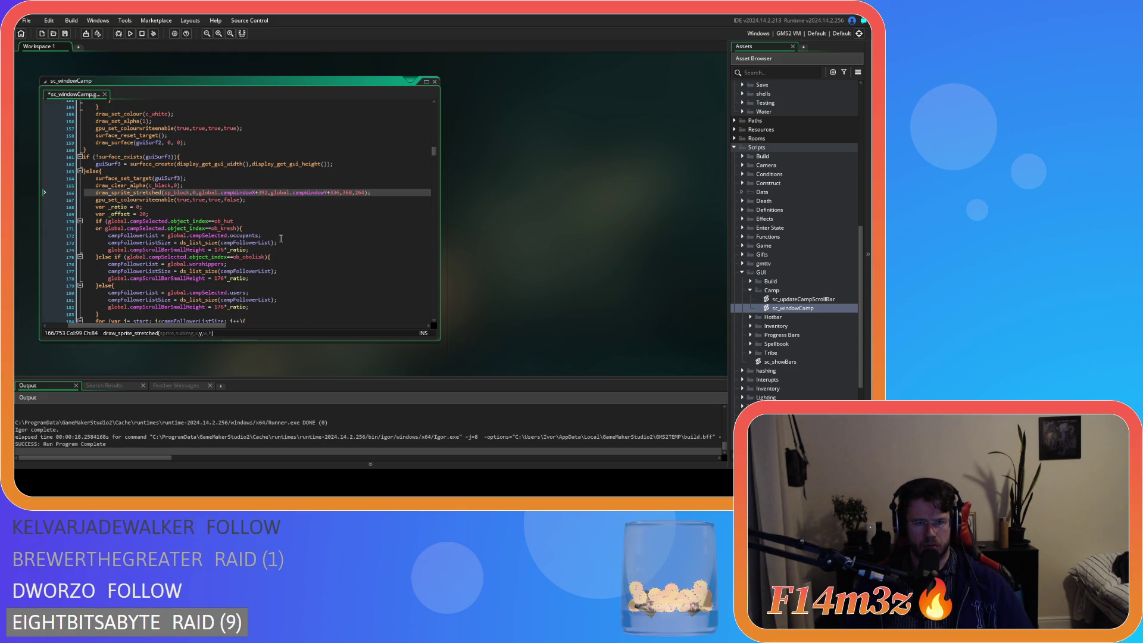
{"action": "scroll", "coordinate": [296, 262], "scroll_direction": "down", "scroll_amount": 3}
{"action": "scroll", "coordinate": [298, 264], "scroll_direction": "up", "scroll_amount": 20}
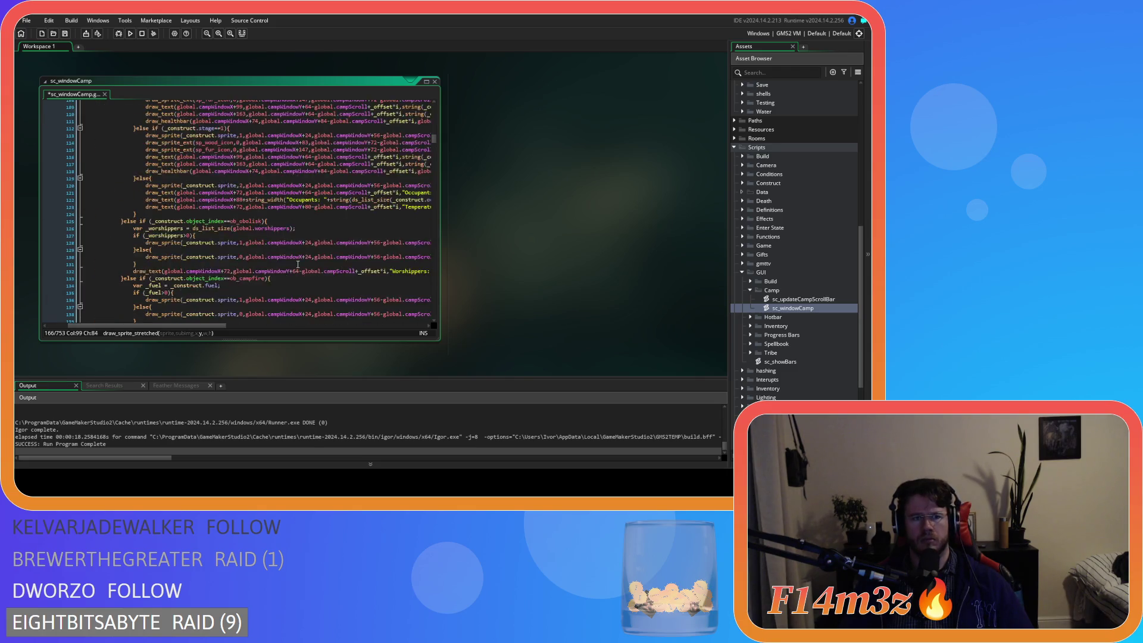
{"action": "scroll", "coordinate": [299, 266], "scroll_direction": "up", "scroll_amount": 7}
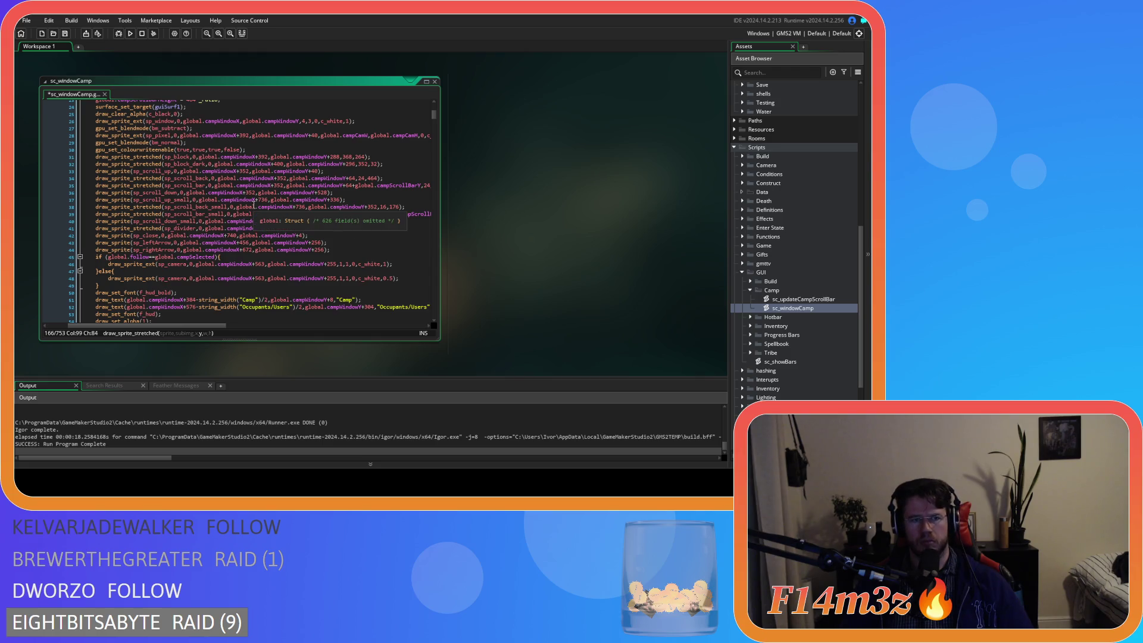
{"action": "scroll", "coordinate": [288, 210], "scroll_direction": "down", "scroll_amount": 20}
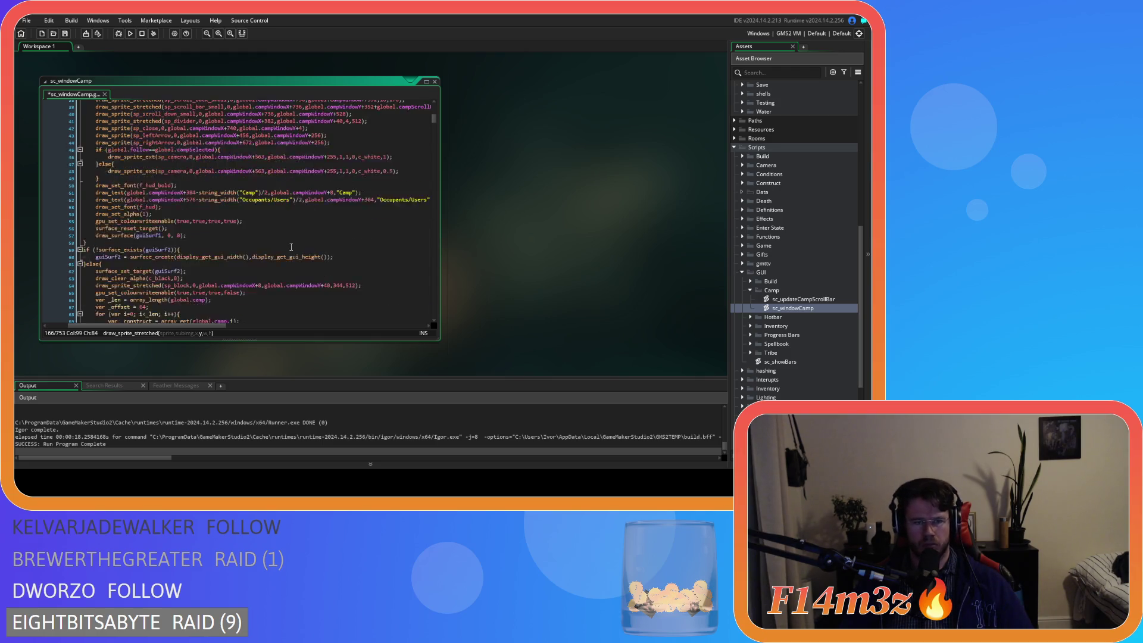
{"action": "scroll", "coordinate": [291, 247], "scroll_direction": "down", "scroll_amount": 5}
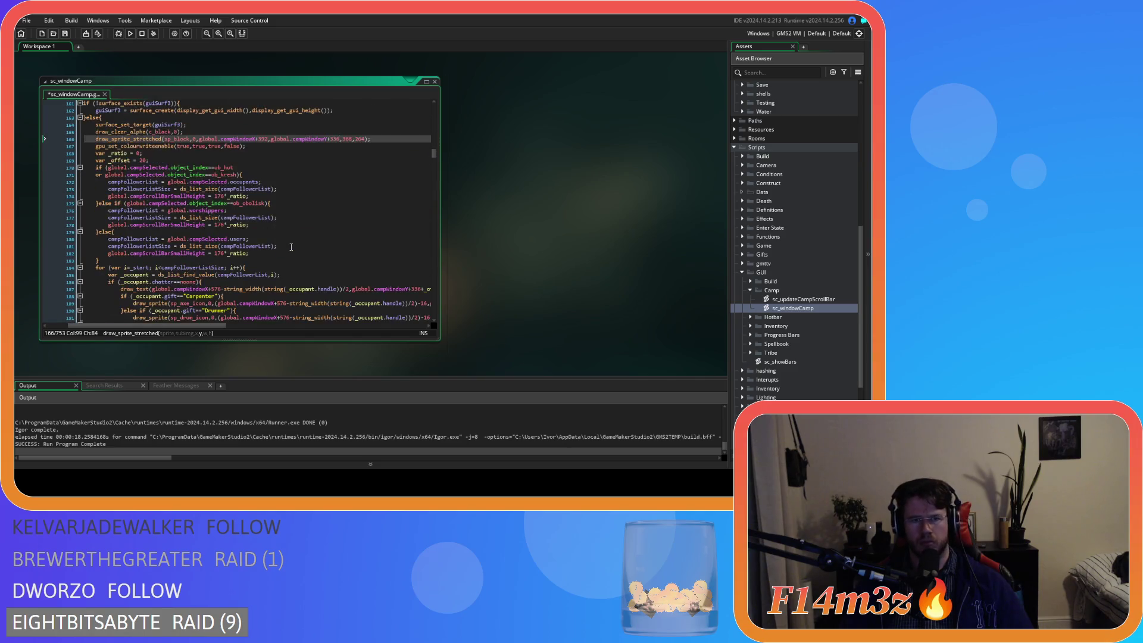
{"action": "double_click", "coordinate": [263, 157]}
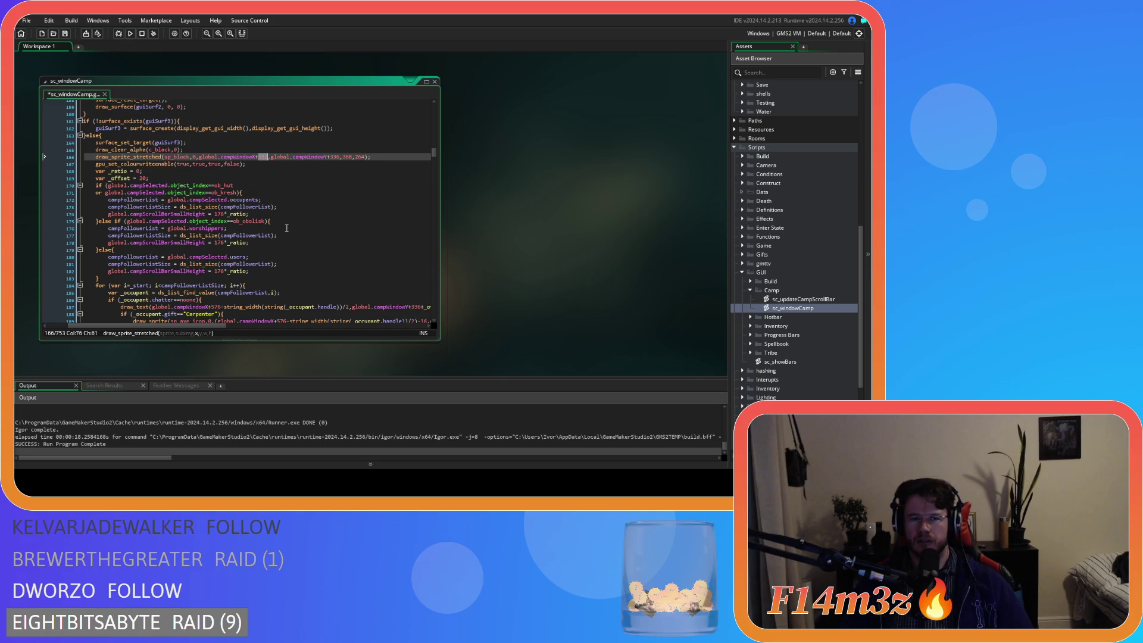
{"action": "scroll", "coordinate": [290, 227], "scroll_direction": "up", "scroll_amount": 3}
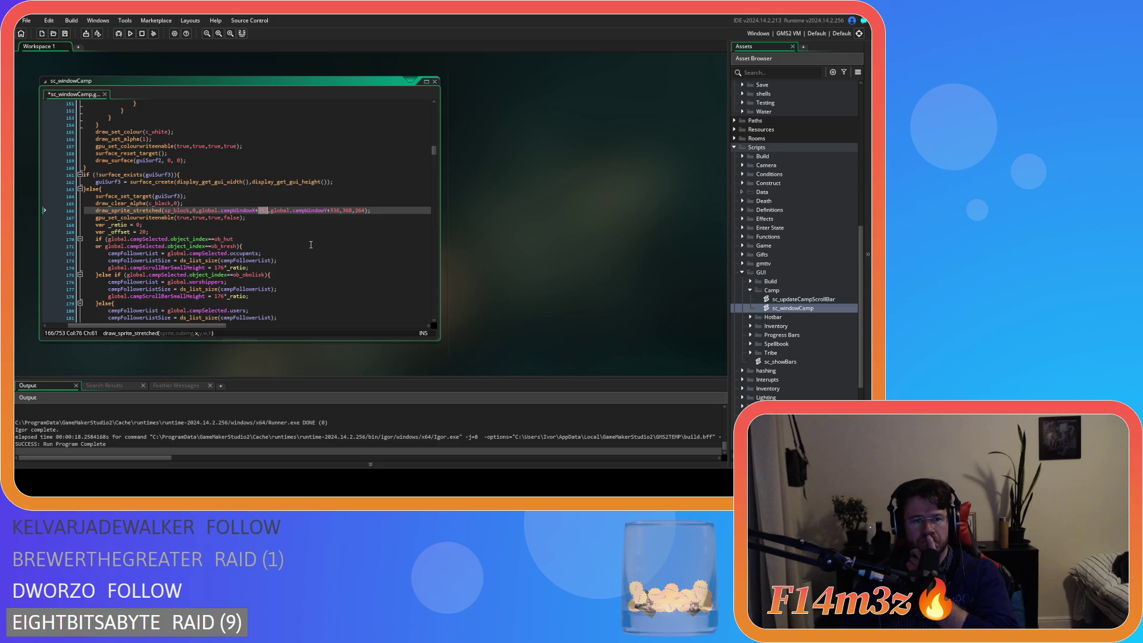
Change the vertical offset on line 37's draw call from campWindowY+528 to campWindowY+336
{"action": "scroll", "coordinate": [311, 244], "scroll_direction": "up", "scroll_amount": 20}
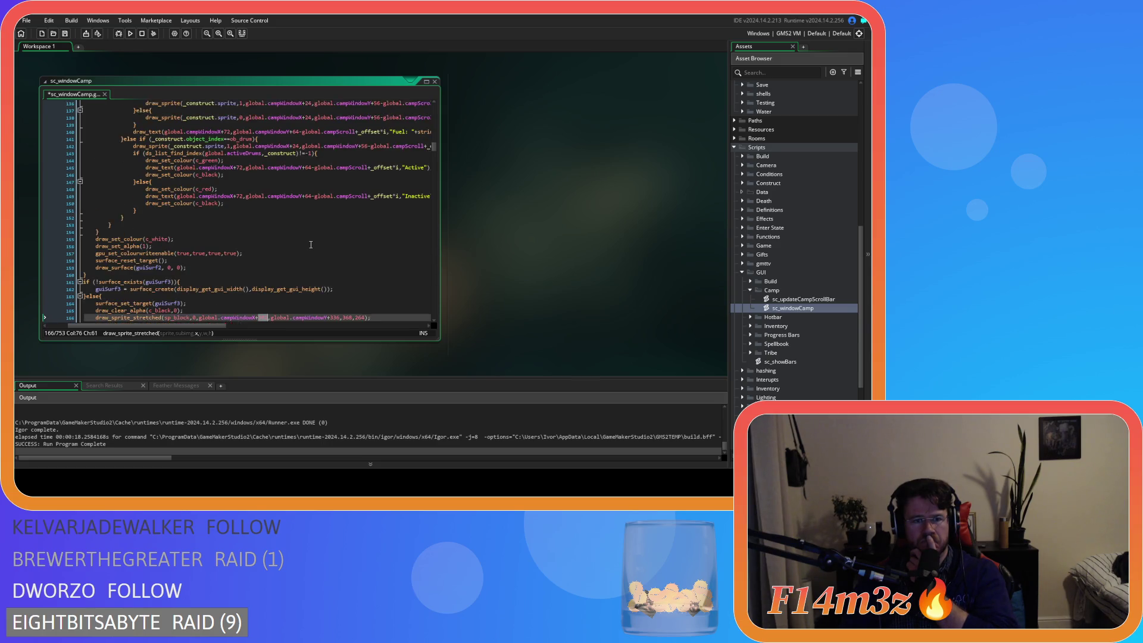
{"action": "scroll", "coordinate": [311, 245], "scroll_direction": "up", "scroll_amount": 20}
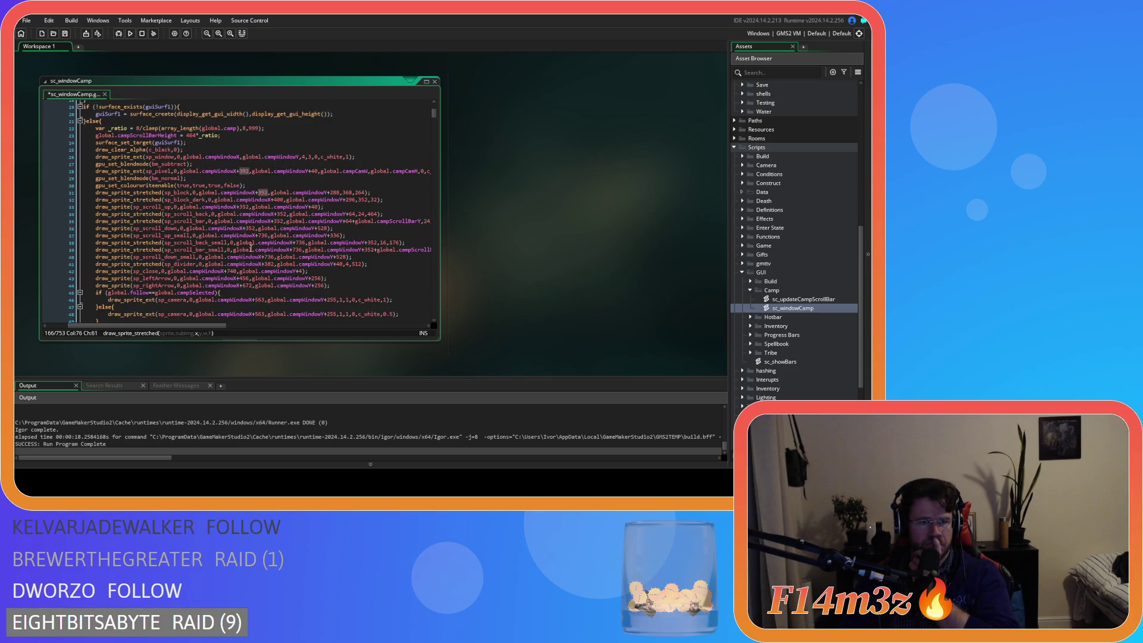
{"action": "left_click", "coordinate": [337, 236]}
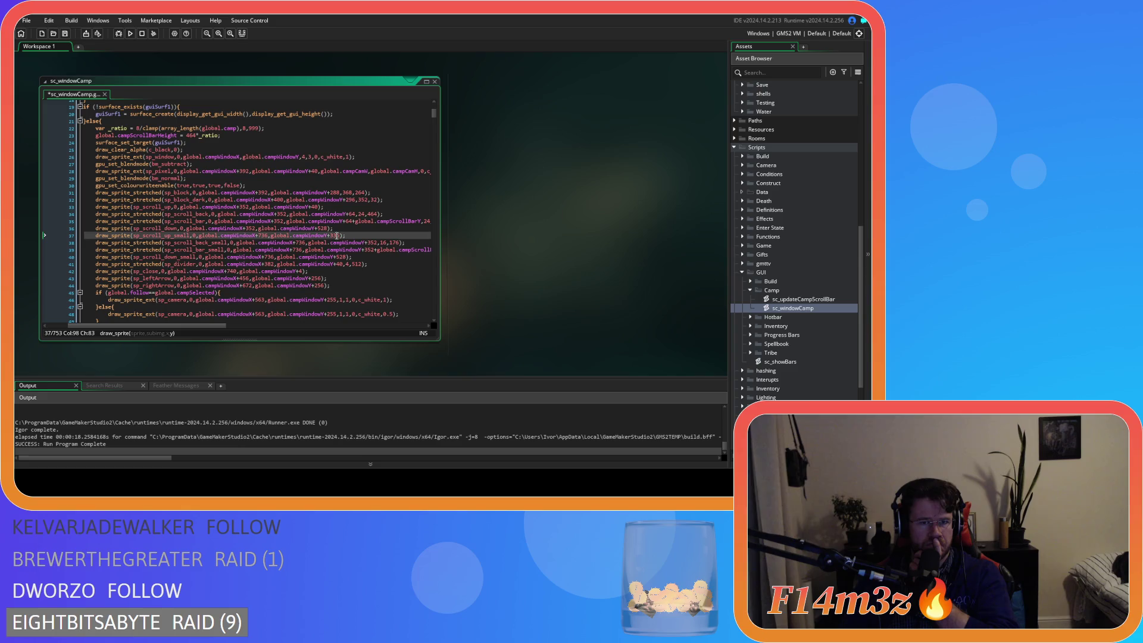
{"action": "double_click", "coordinate": [334, 235]}
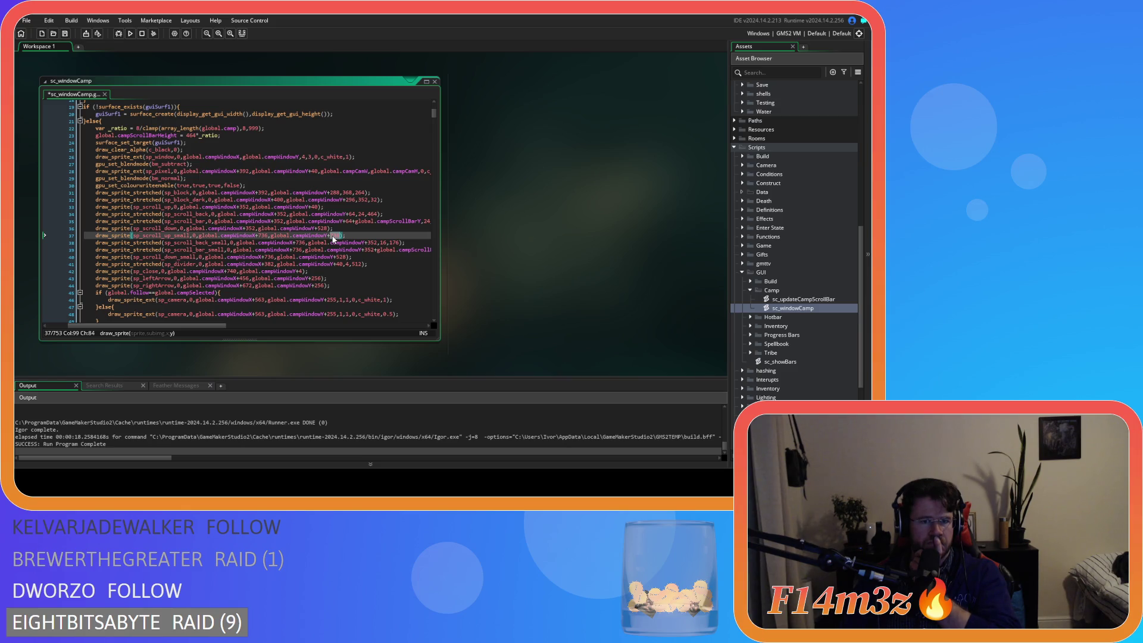
{"action": "type", "text": "336"}
{"action": "left_click", "coordinate": [330, 243]}
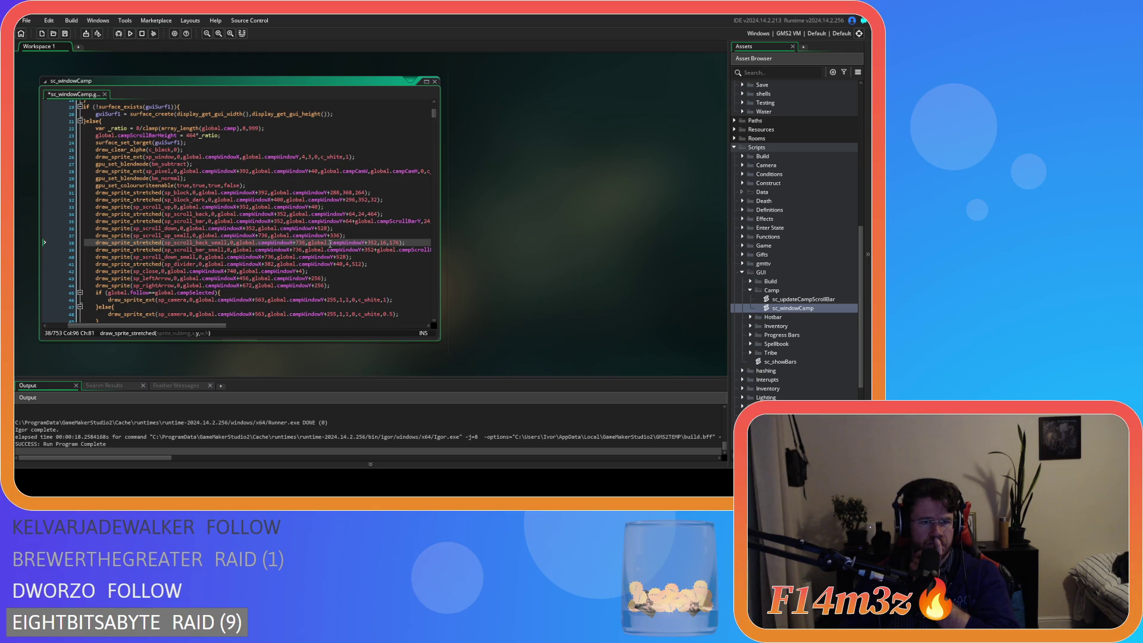
{"action": "double_click", "coordinate": [332, 236]}
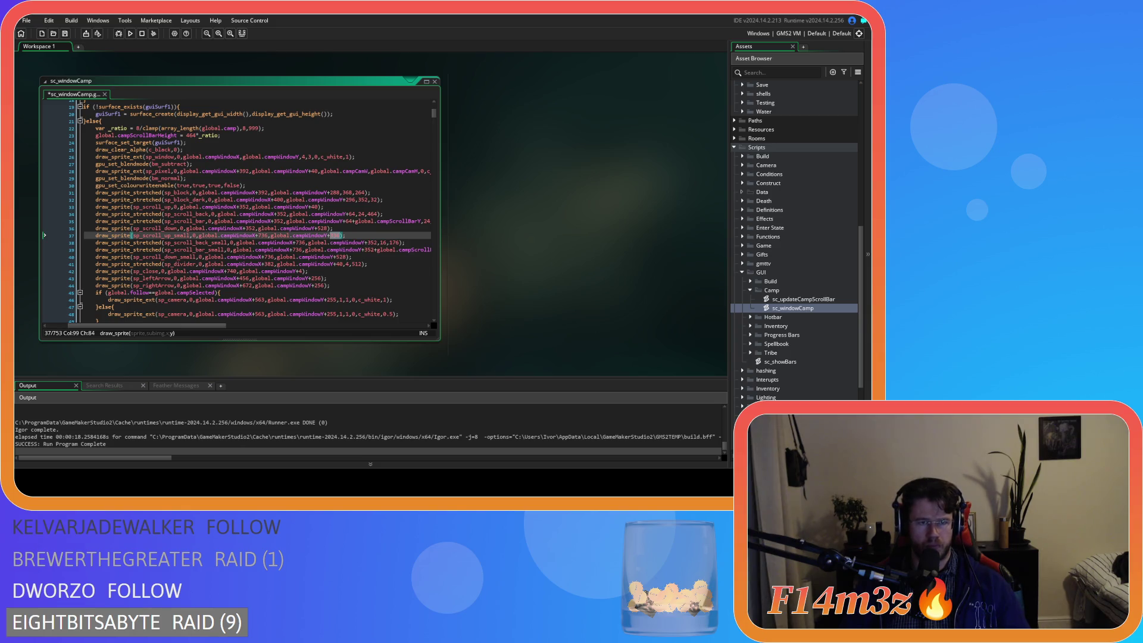
Revise the scroll-bar draw coordinates on lines 36–37 against line 31's block offsets
{"action": "left_click", "coordinate": [267, 193]}
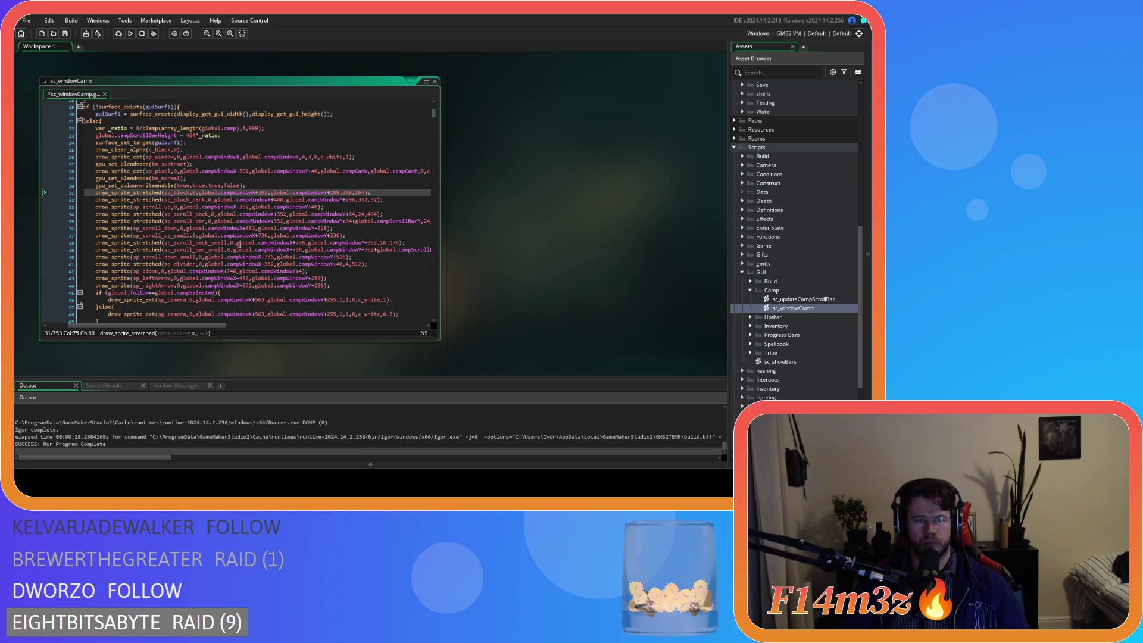
{"action": "left_click", "coordinate": [260, 235]}
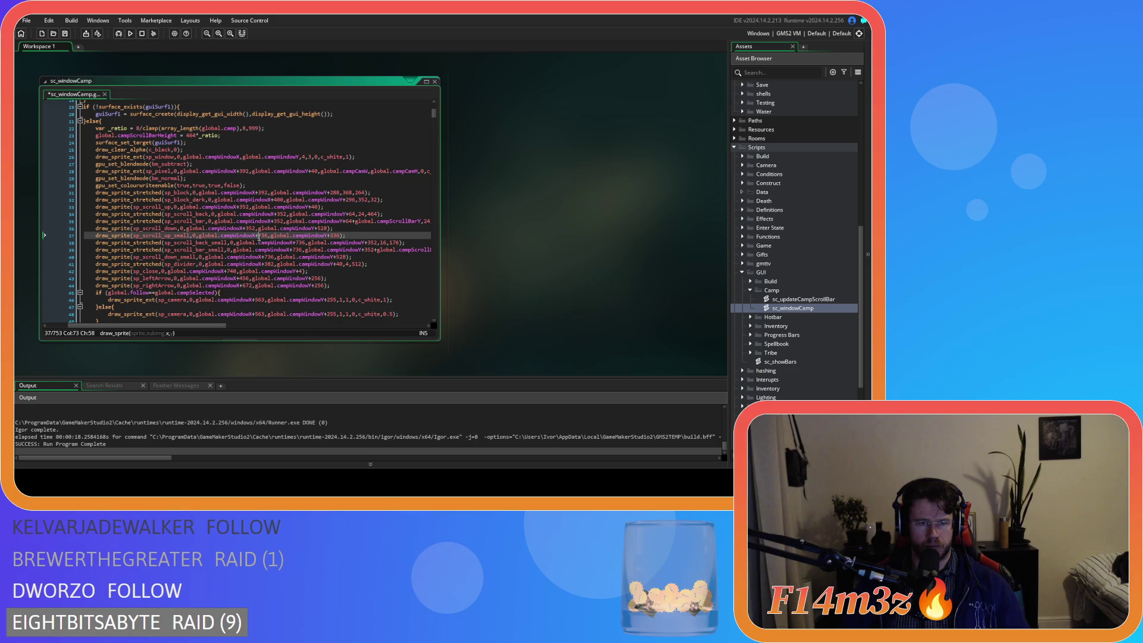
{"action": "double_click", "coordinate": [262, 235]}
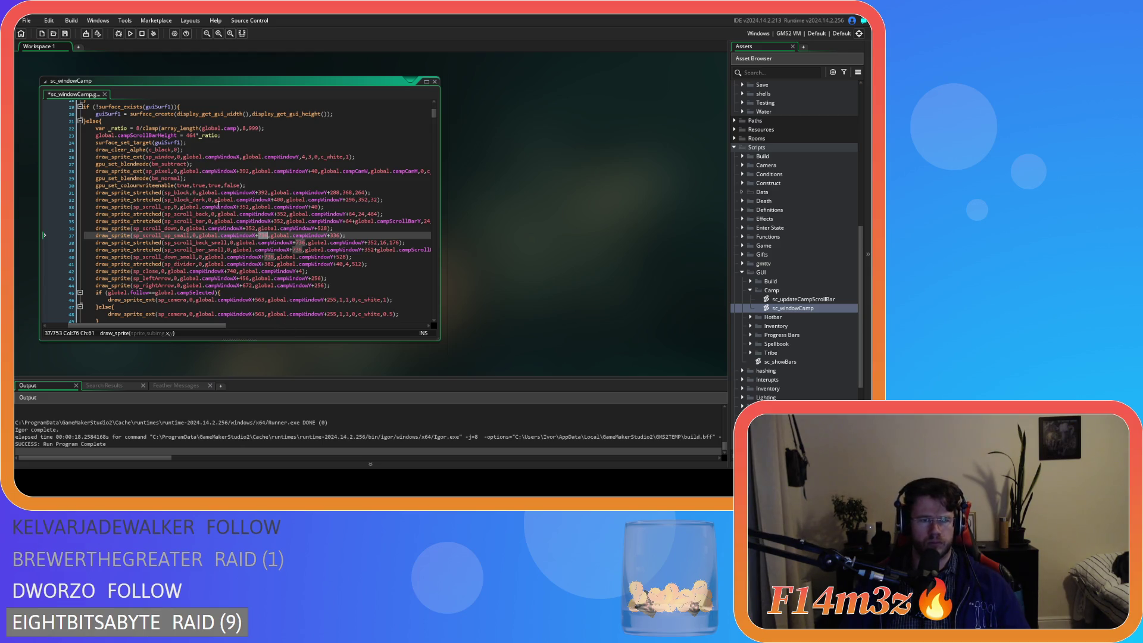
{"action": "left_click", "coordinate": [266, 192]}
{"action": "left_click", "coordinate": [343, 192]}
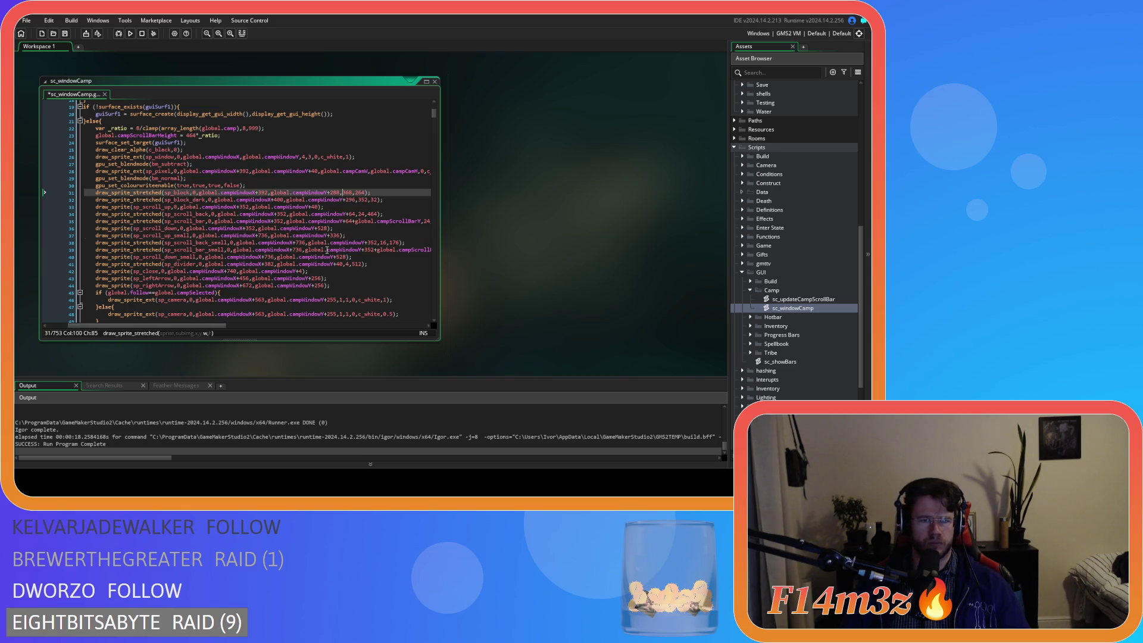
{"action": "left_click", "coordinate": [253, 228]}
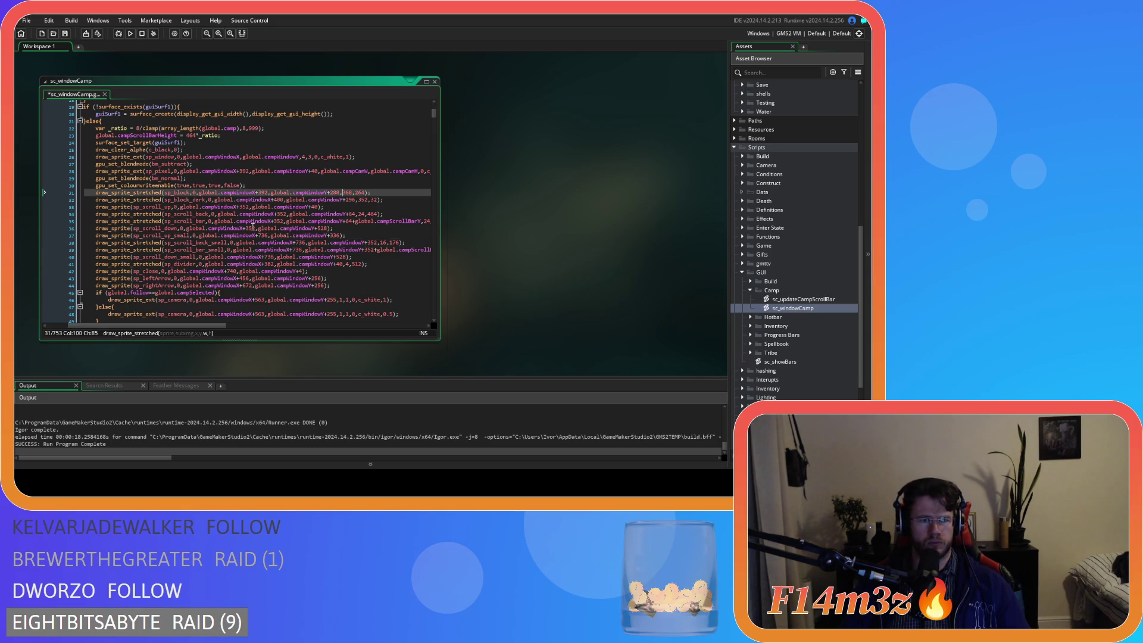
{"action": "left_click", "coordinate": [266, 235]}
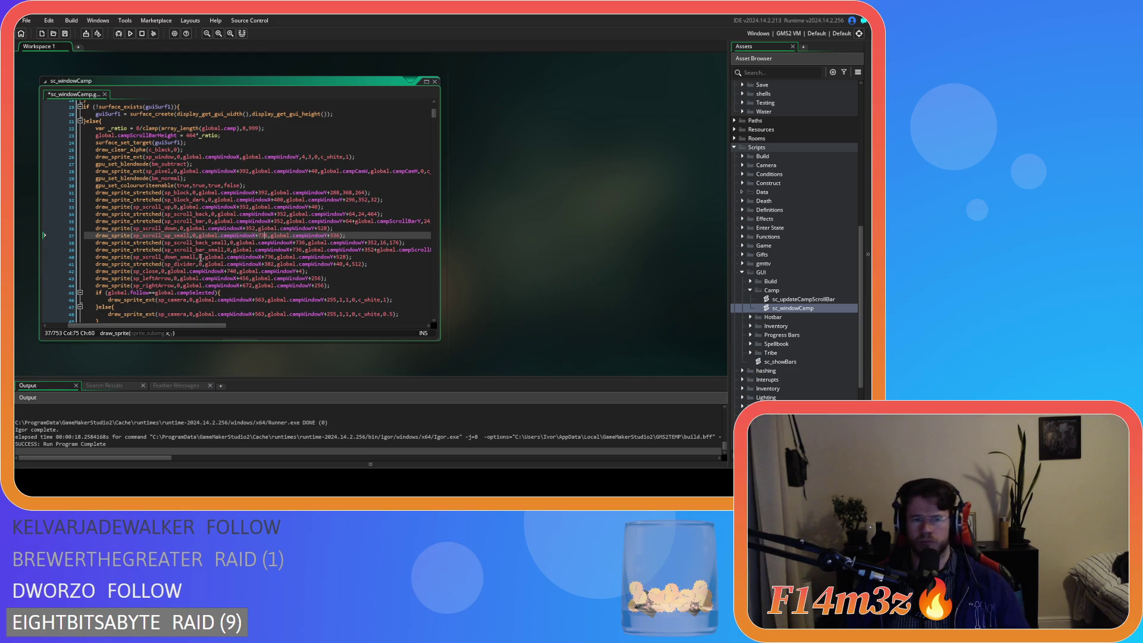
{"action": "key", "text": "ctrl+z"}
{"action": "key", "text": "ctrl+z"}
{"action": "key", "text": "ctrl+z"}
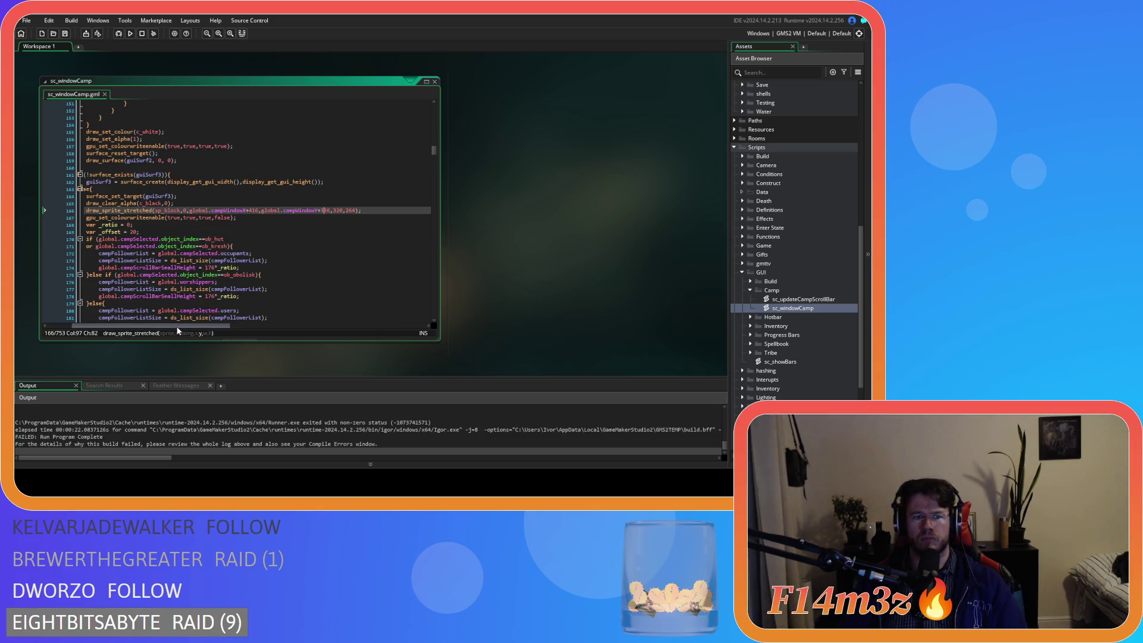
Build and launch the game with F5, then switch to the running game
{"action": "key", "text": "F5"}
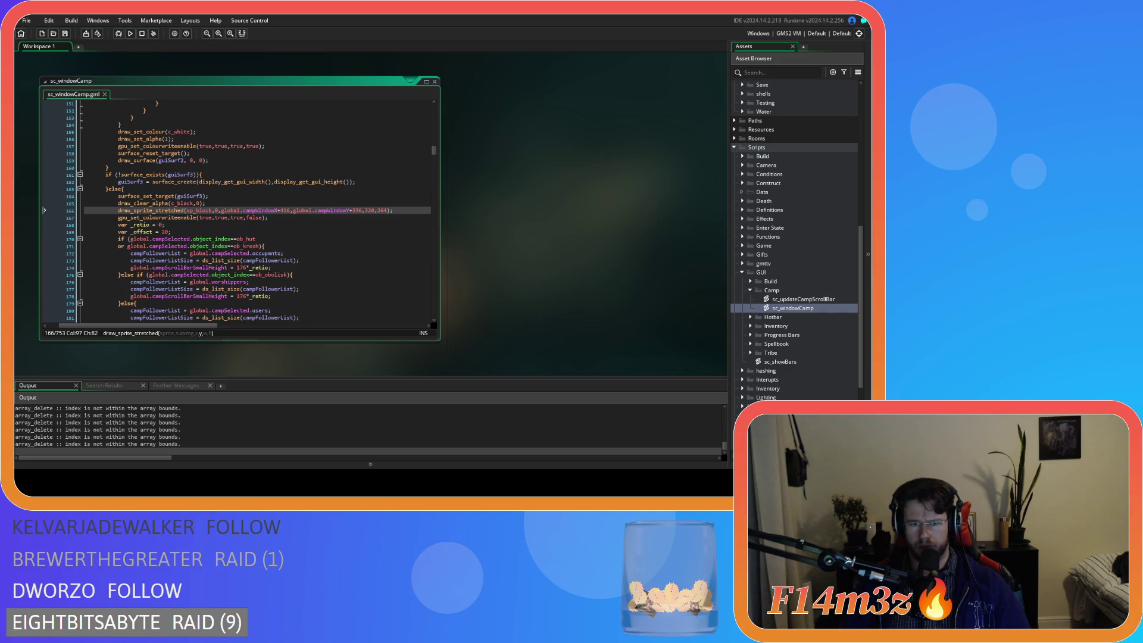
{"action": "key", "text": "alt+Tab"}
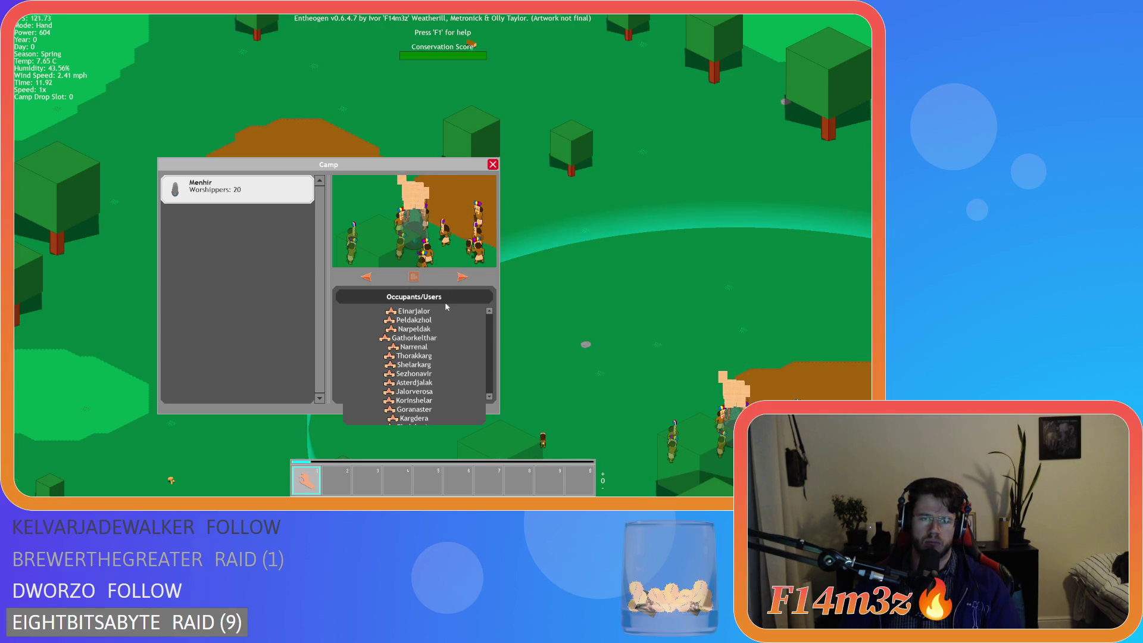
{"action": "key", "text": "Escape"}
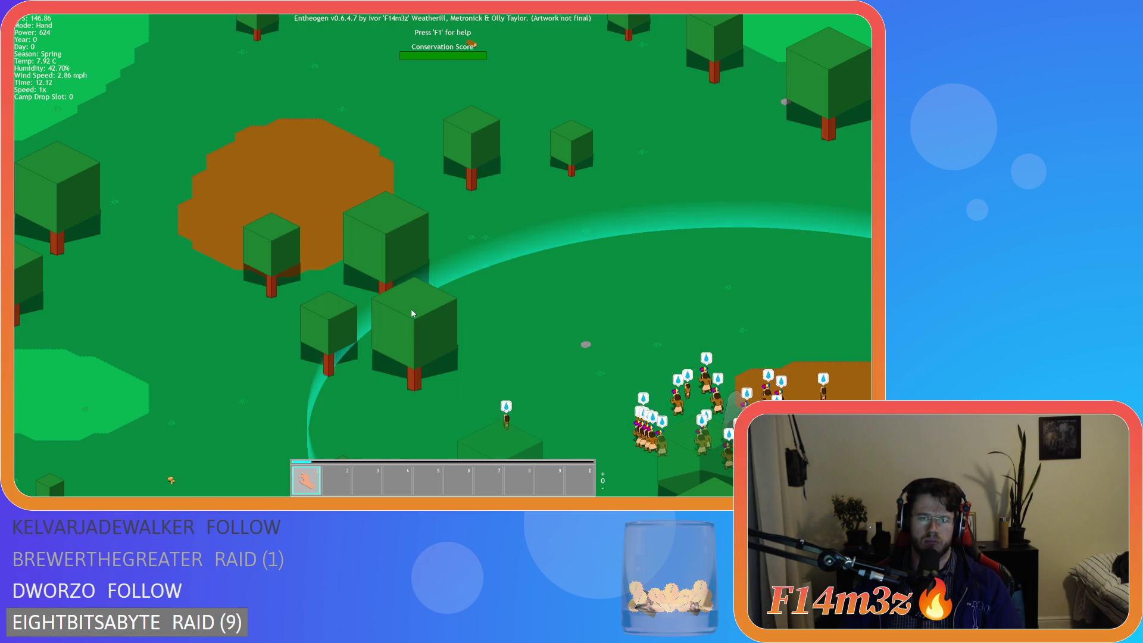
{"action": "key", "text": "Escape"}
{"action": "key", "text": "y"}
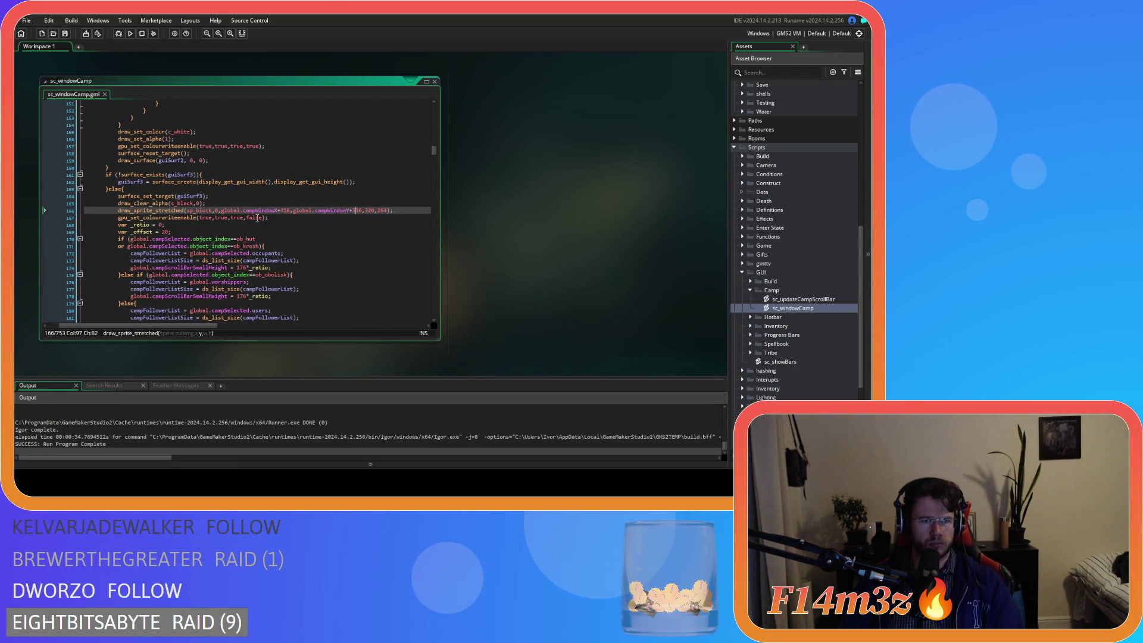
{"action": "double_click", "coordinate": [354, 212]}
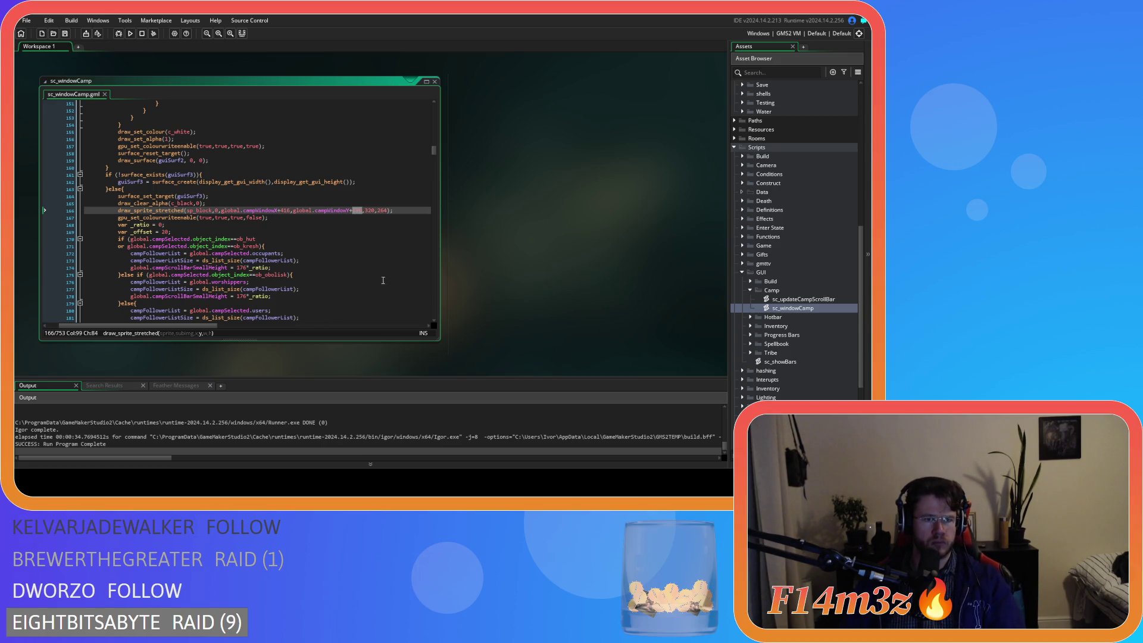
{"action": "scroll", "coordinate": [388, 280], "scroll_direction": "up", "scroll_amount": 20}
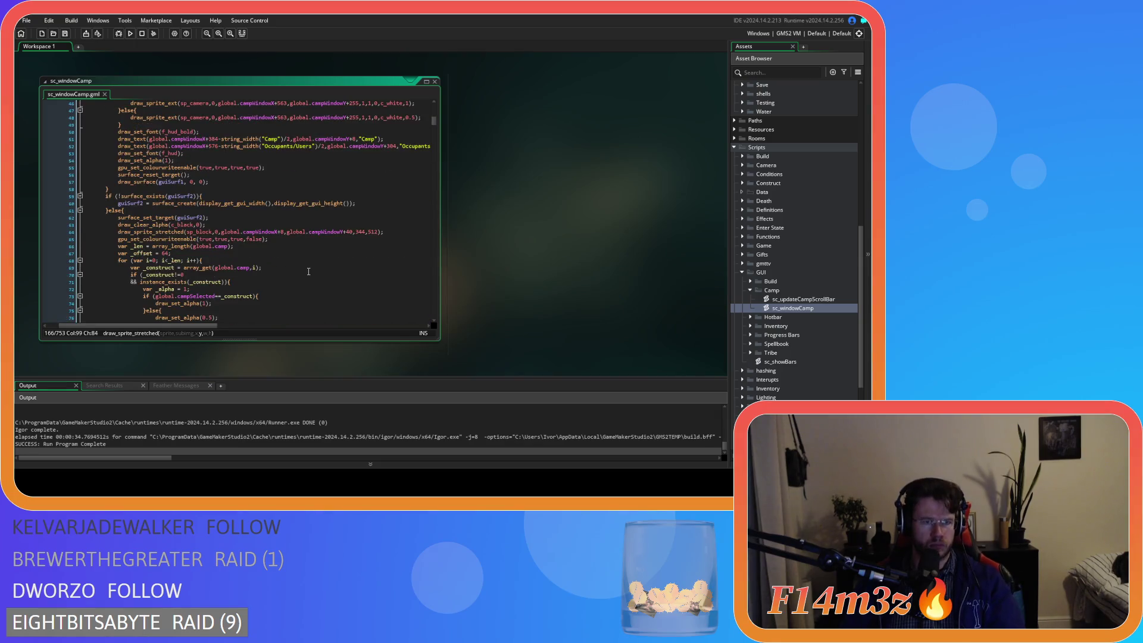
{"action": "scroll", "coordinate": [308, 272], "scroll_direction": "up", "scroll_amount": 8}
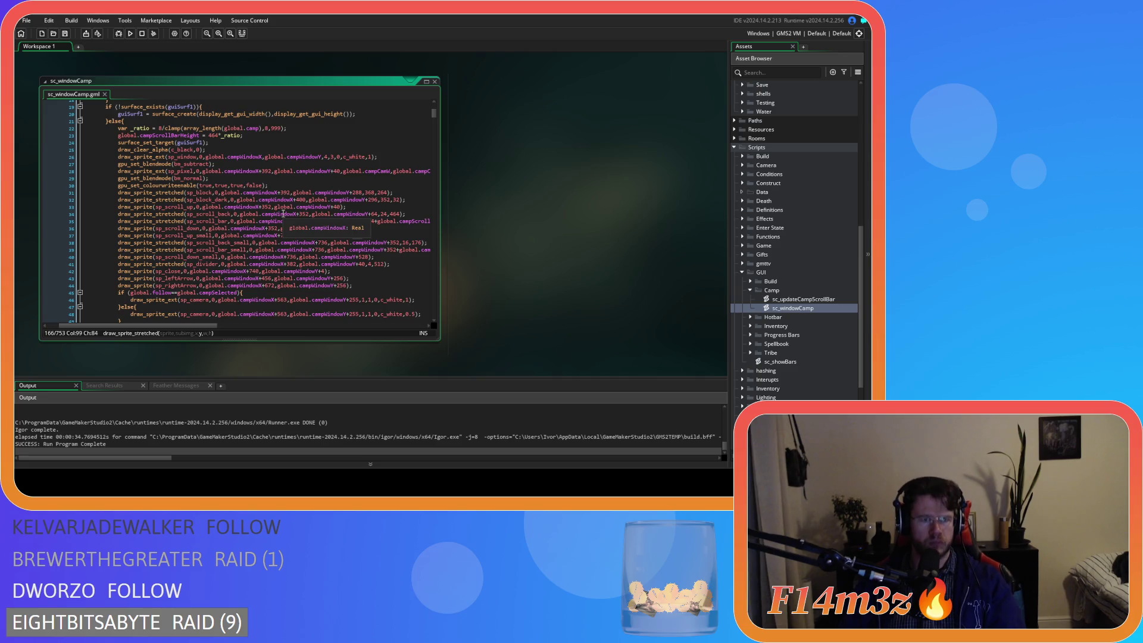
{"action": "double_click", "coordinate": [371, 200]}
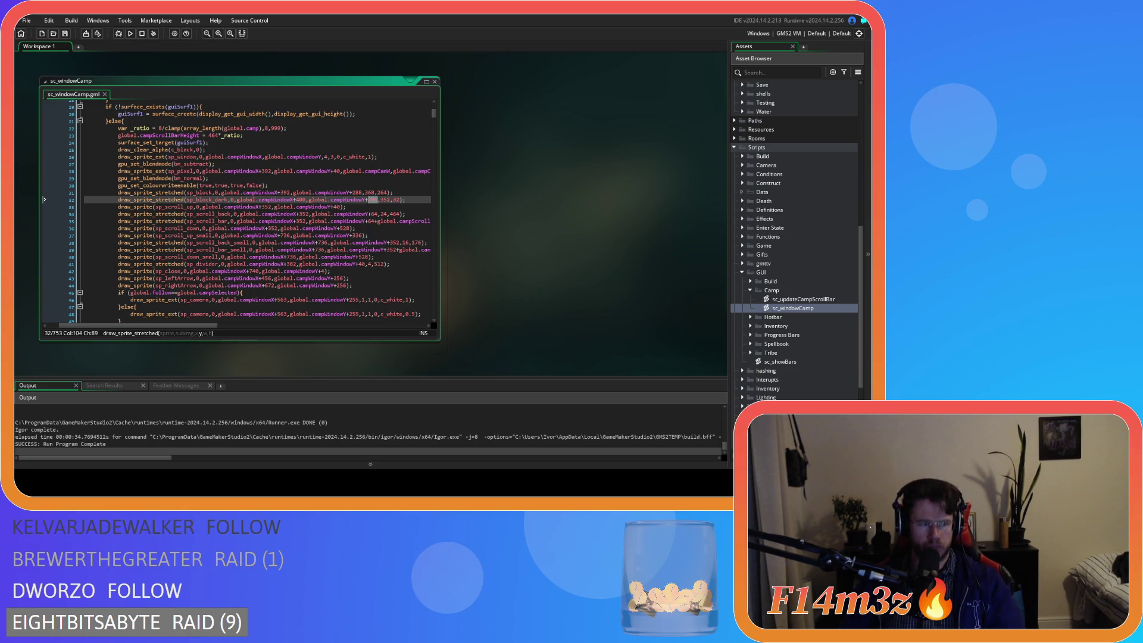
{"action": "scroll", "coordinate": [238, 212], "scroll_direction": "down", "scroll_amount": 20}
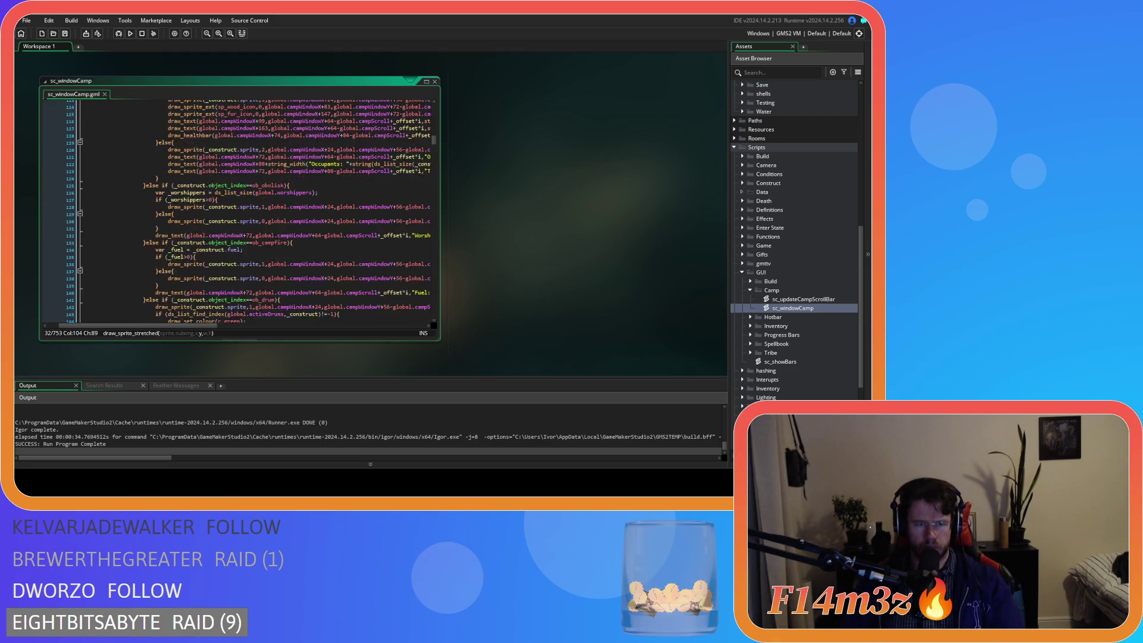
{"action": "scroll", "coordinate": [244, 232], "scroll_direction": "down", "scroll_amount": 9}
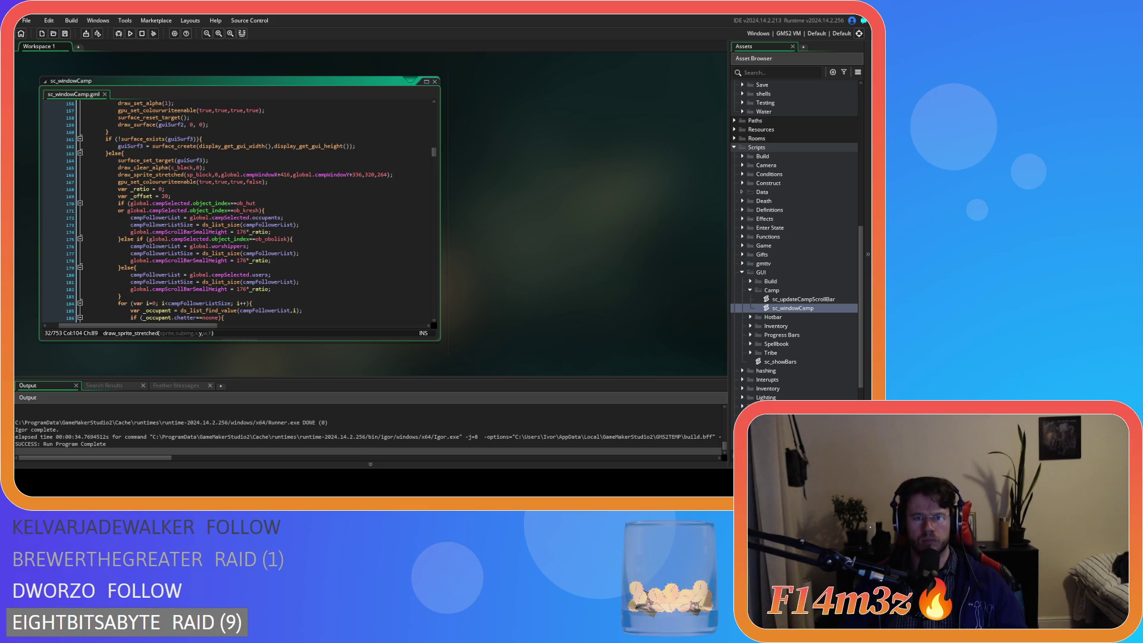
{"action": "left_click", "coordinate": [365, 174]}
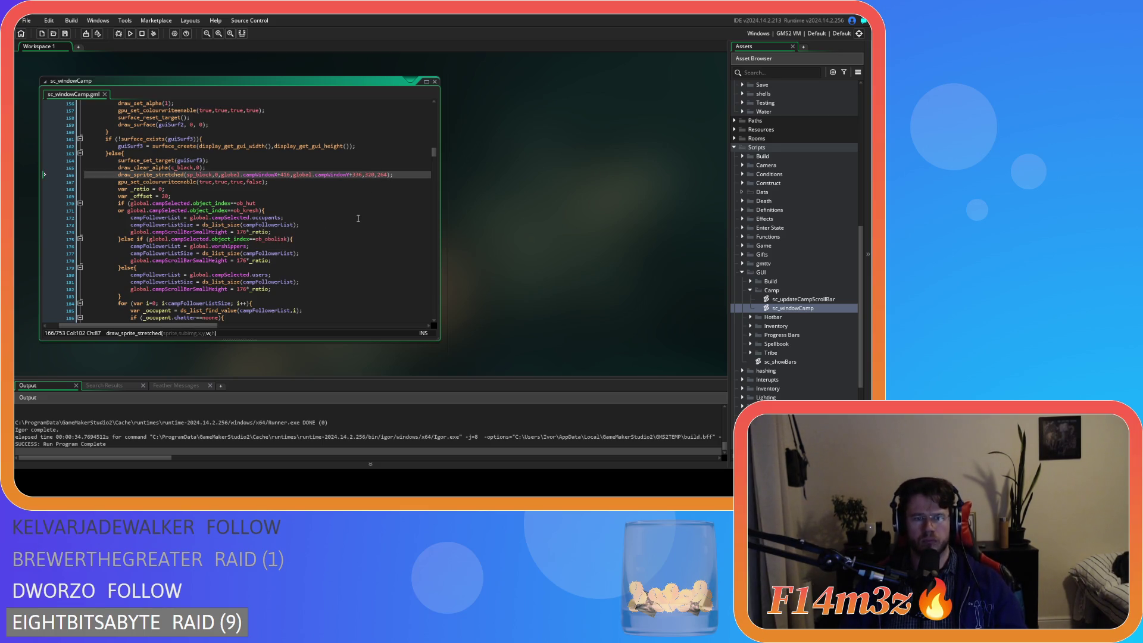
{"action": "left_click", "coordinate": [356, 174]}
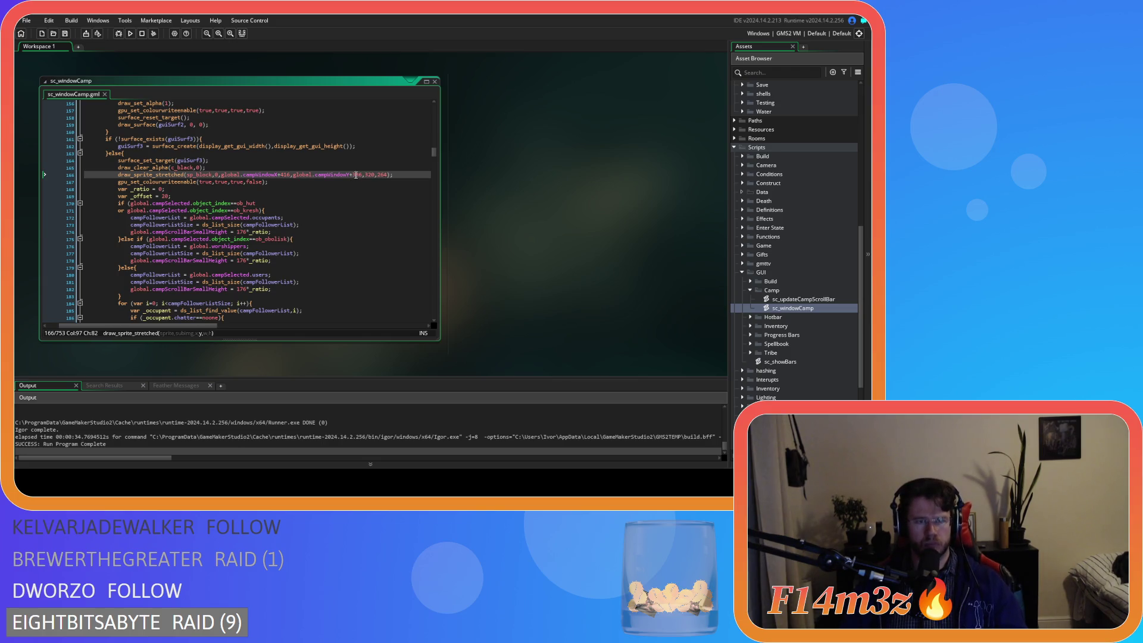
{"action": "double_click", "coordinate": [357, 174]}
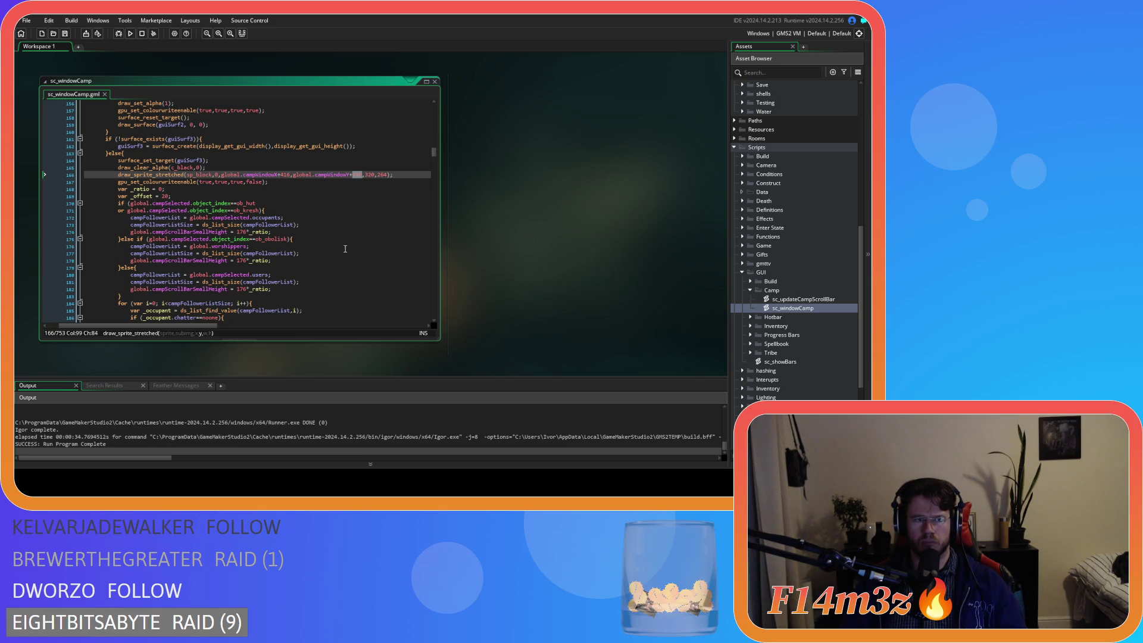
{"action": "scroll", "coordinate": [345, 249], "scroll_direction": "up", "scroll_amount": 20}
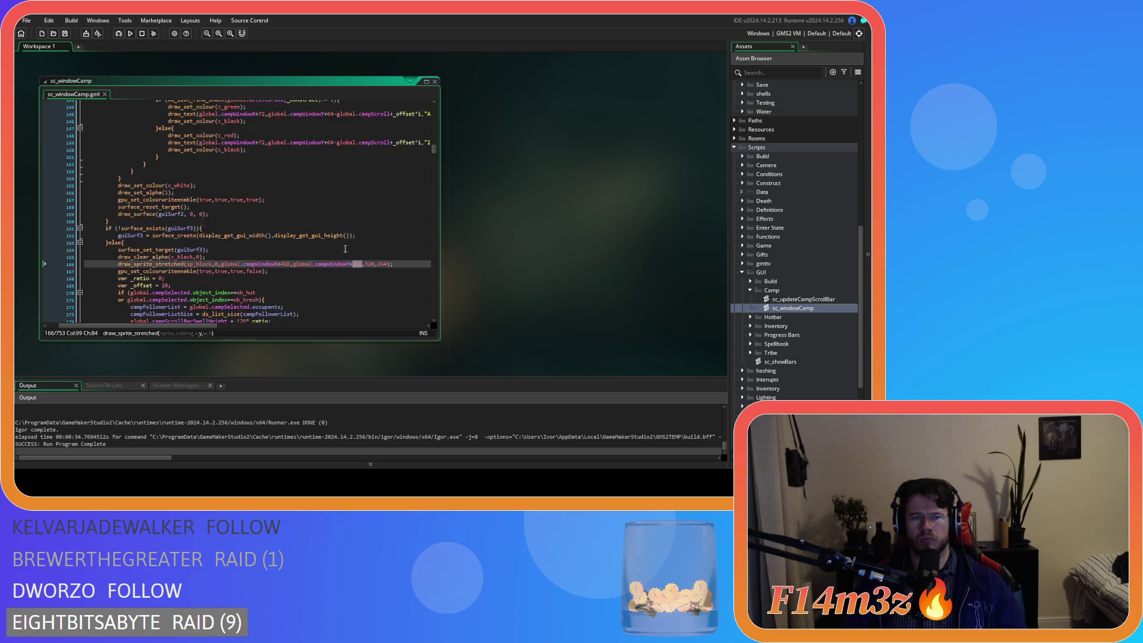
Inspect the 176 value in the small scroll bar draw code on line 38
{"action": "scroll", "coordinate": [342, 253], "scroll_direction": "up", "scroll_amount": 5}
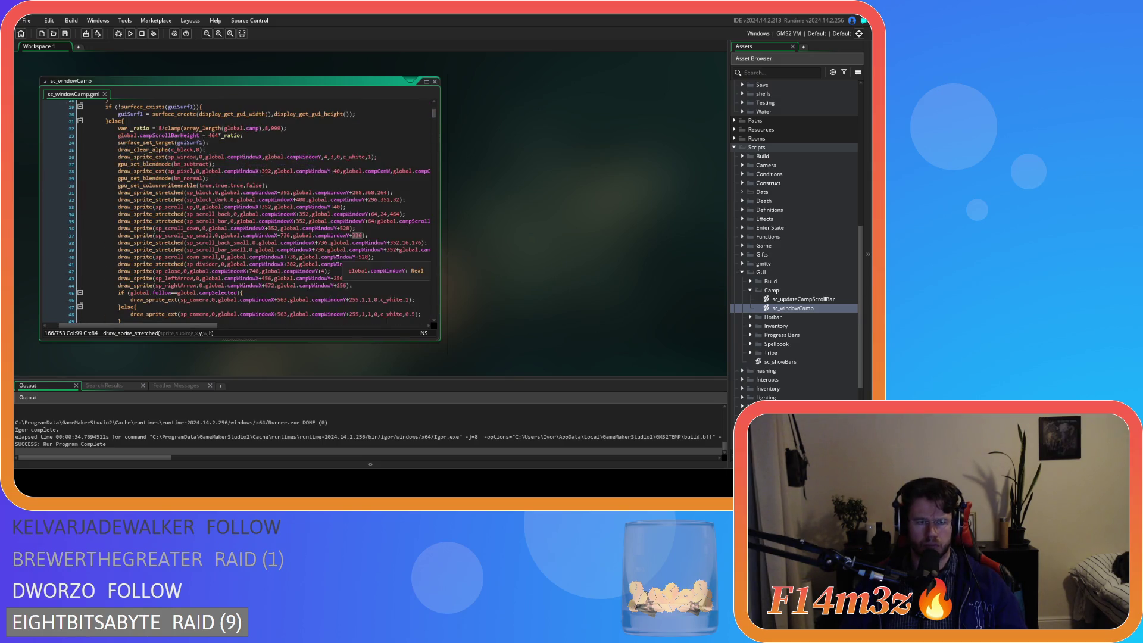
{"action": "left_click", "coordinate": [241, 250]}
{"action": "left_click_drag", "start_coordinate": [194, 325], "coordinate": [231, 327]}
{"action": "left_click", "coordinate": [314, 243]}
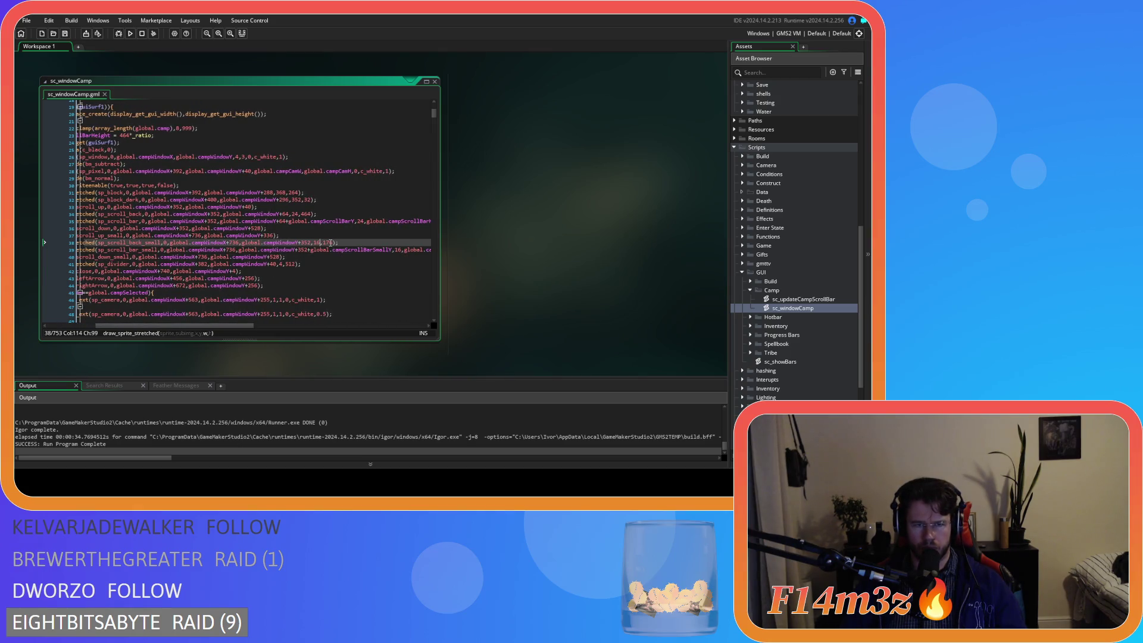
{"action": "left_click_drag", "start_coordinate": [322, 243], "coordinate": [332, 245]}
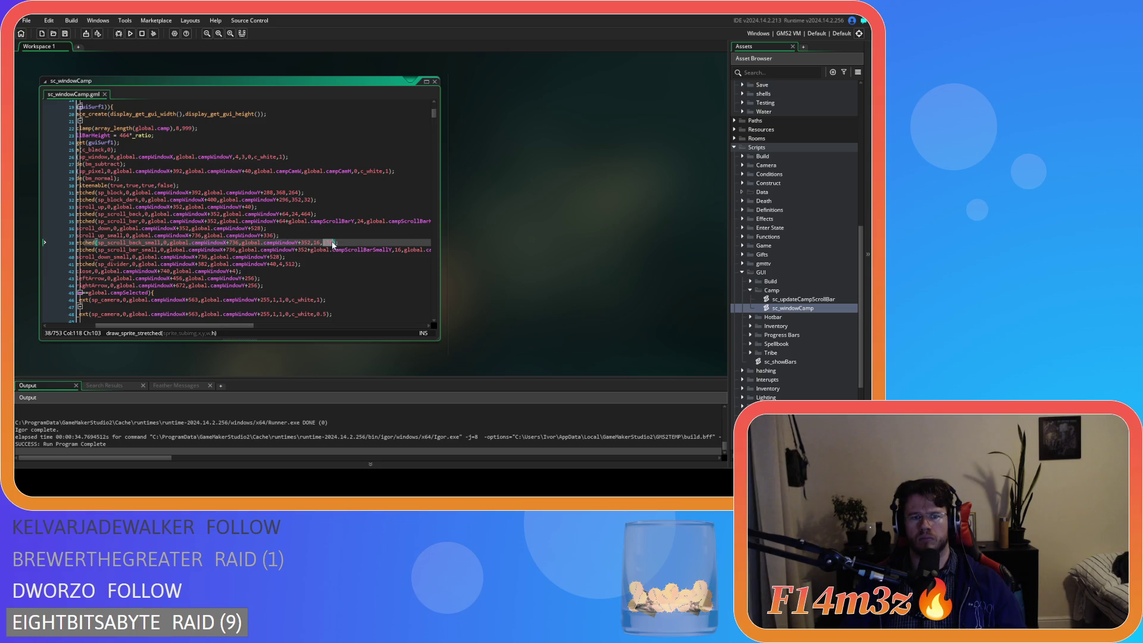
{"action": "left_click", "coordinate": [331, 245]}
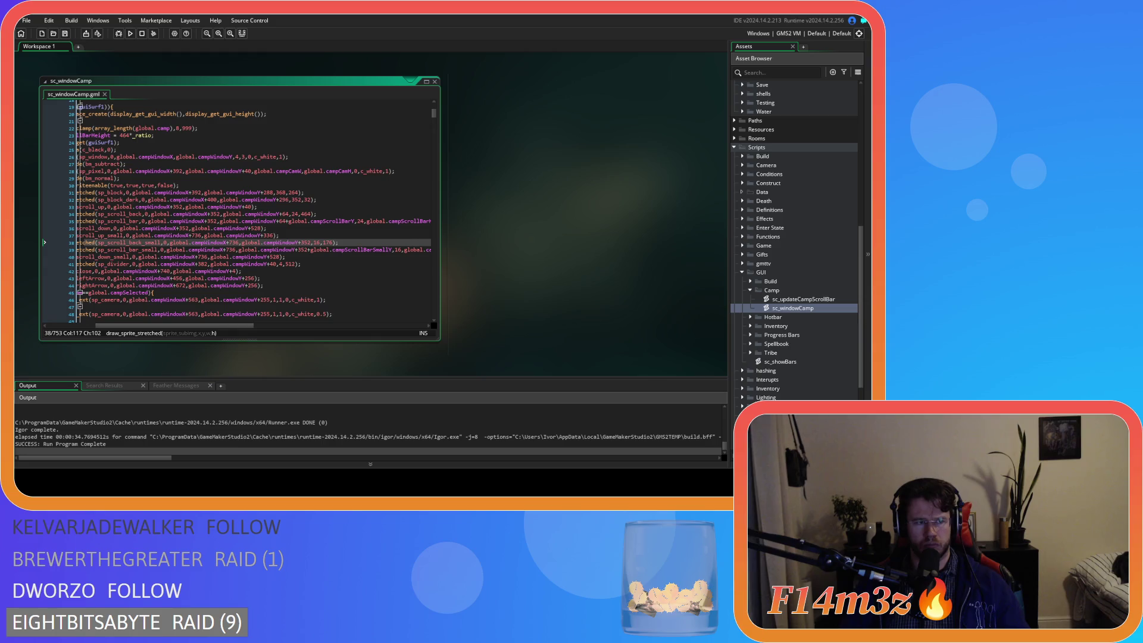
{"action": "scroll", "coordinate": [238, 238], "scroll_direction": "down", "scroll_amount": 10}
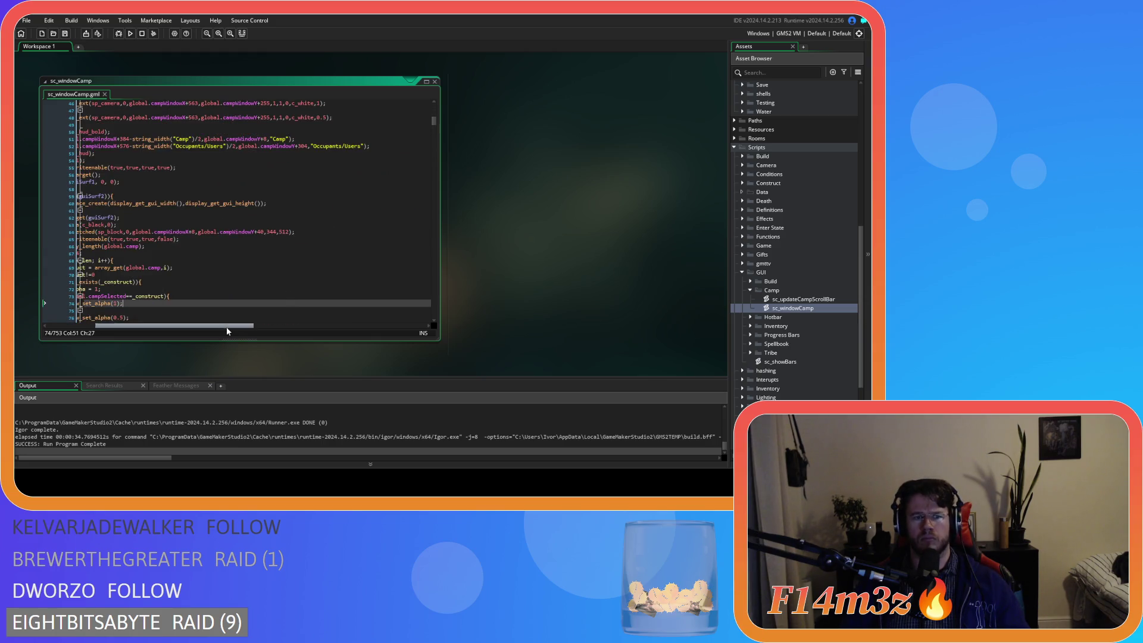
{"action": "left_click", "coordinate": [240, 213]}
{"action": "scroll", "coordinate": [231, 278], "scroll_direction": "down", "scroll_amount": 20}
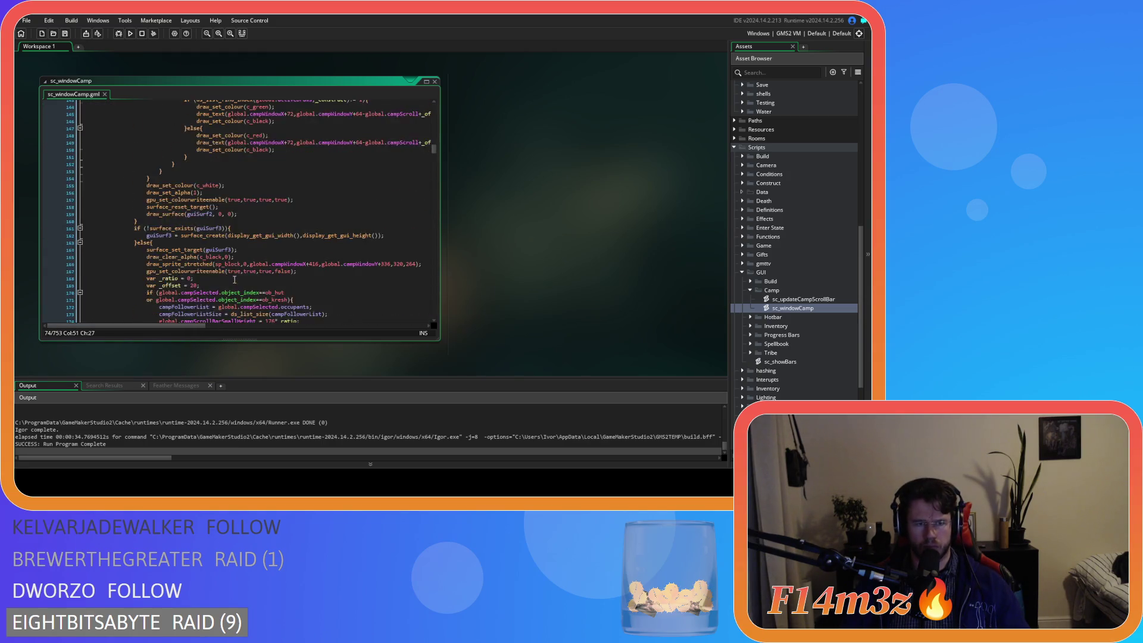
Change the backdrop height on line 166 from 264 to 280, save, and rebuild
{"action": "left_click", "coordinate": [410, 175]}
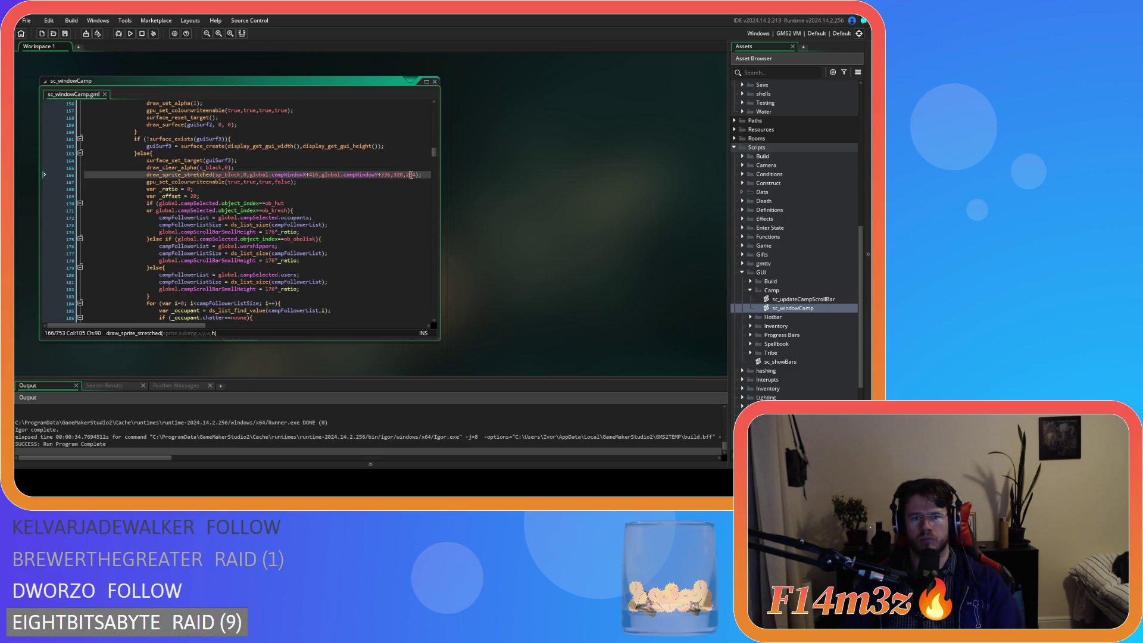
{"action": "key", "text": "shift+Right"}
{"action": "key", "text": "shift+Right"}
{"action": "type", "text": "80"}
{"action": "key", "text": "ctrl+s"}
{"action": "left_click", "coordinate": [427, 177]}
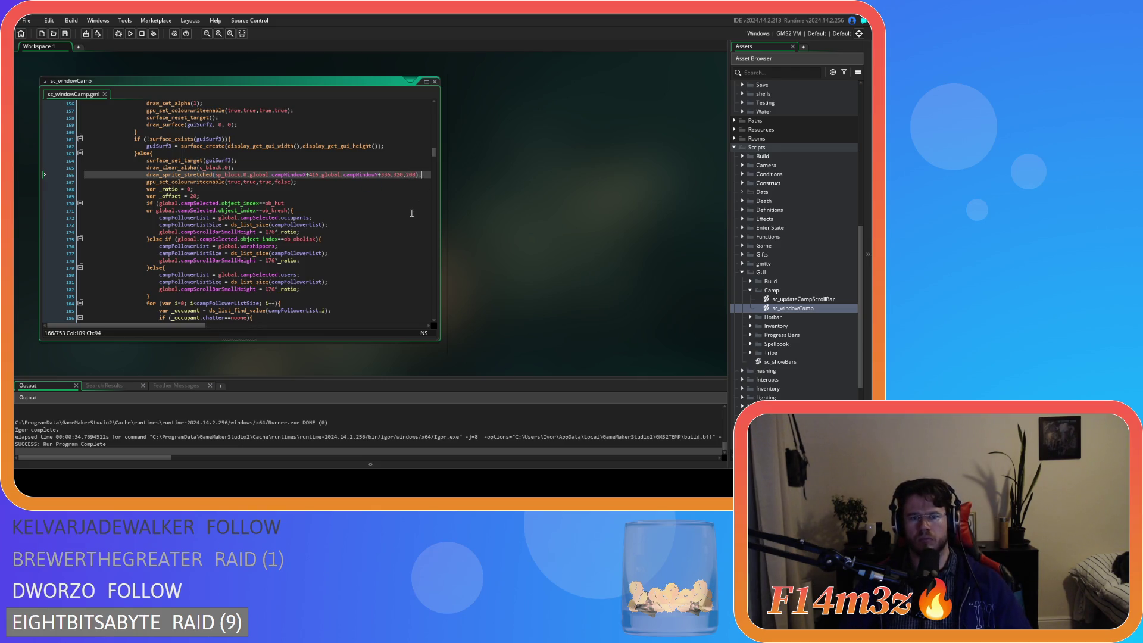
{"action": "key", "text": "F5"}
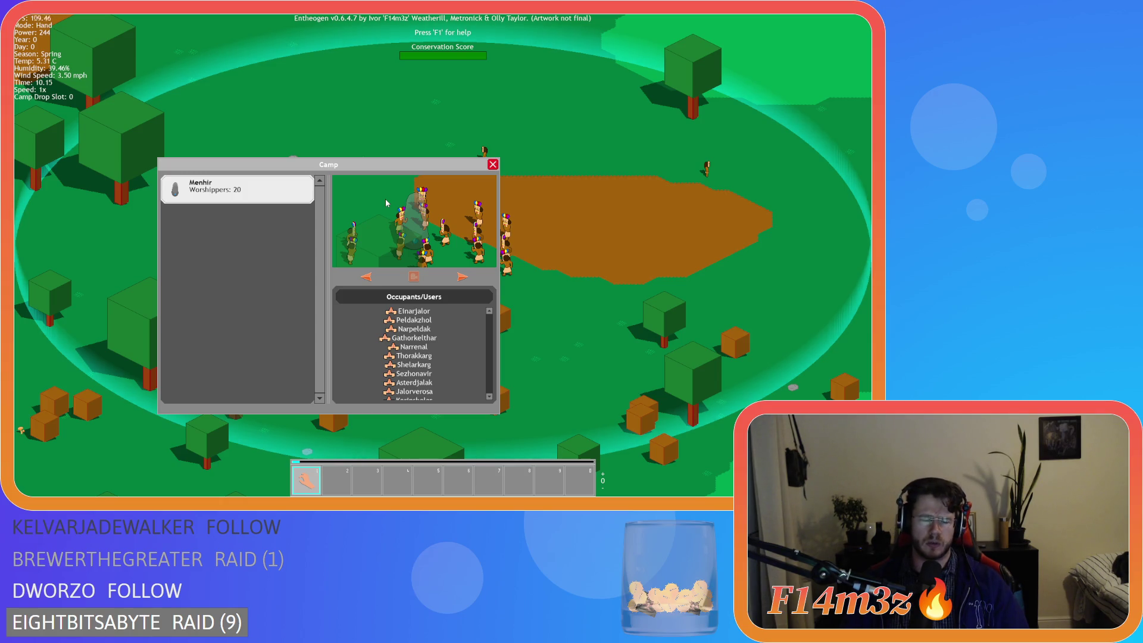
{"action": "key", "text": "Escape"}
{"action": "key", "text": "Escape"}
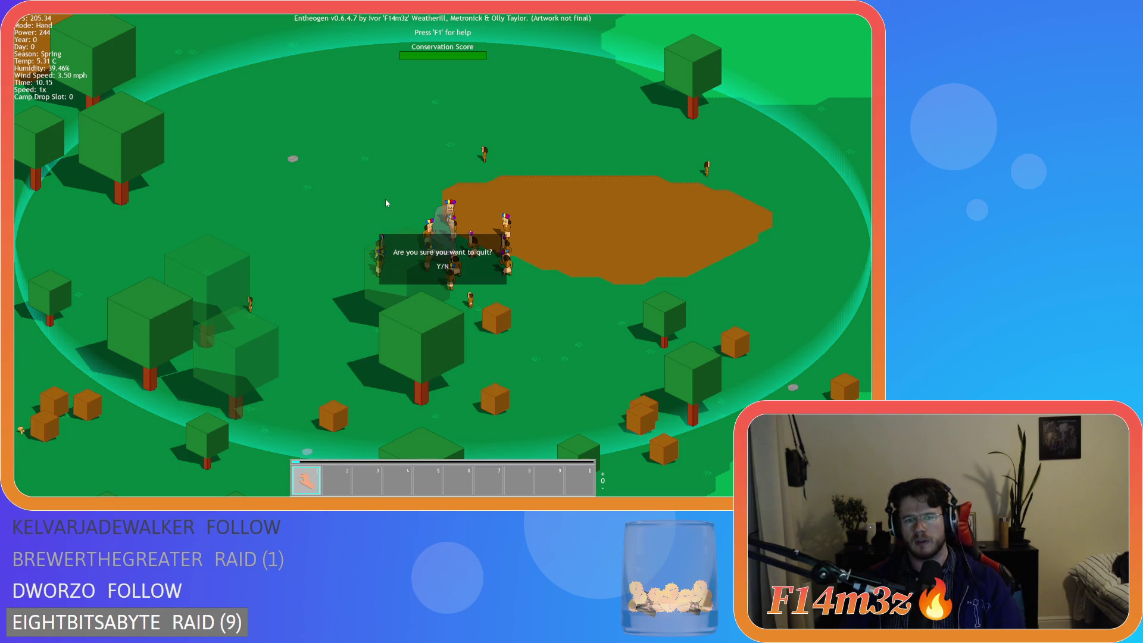
{"action": "key", "text": "y"}
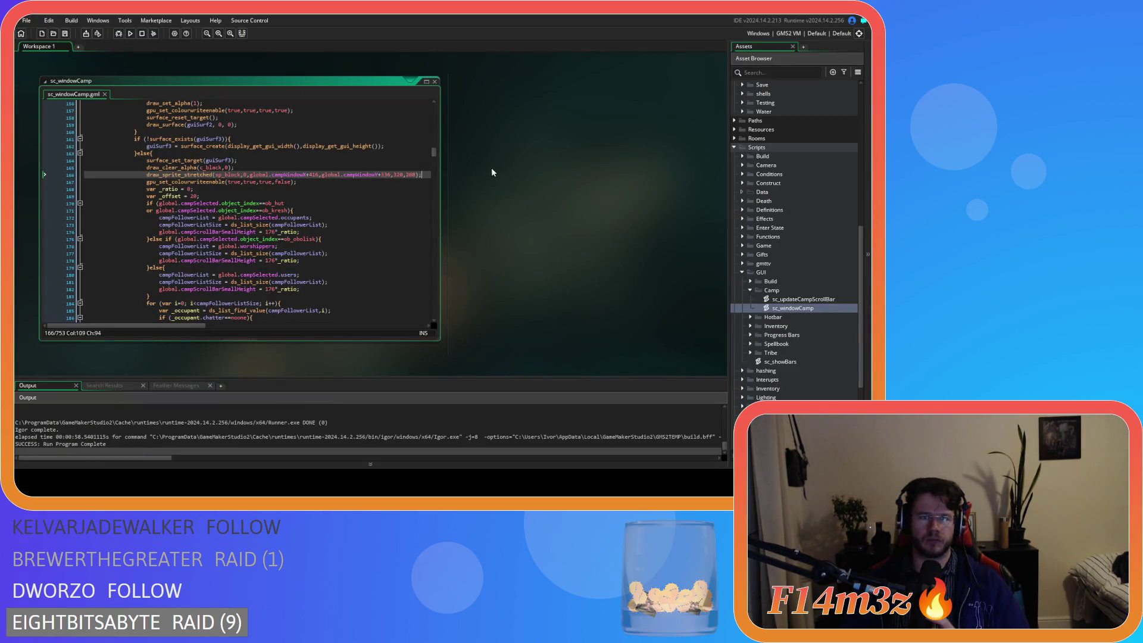
On line 166 change the x offset 416 to 424 and width 320 to 304, then save
{"action": "double_click", "coordinate": [318, 175]}
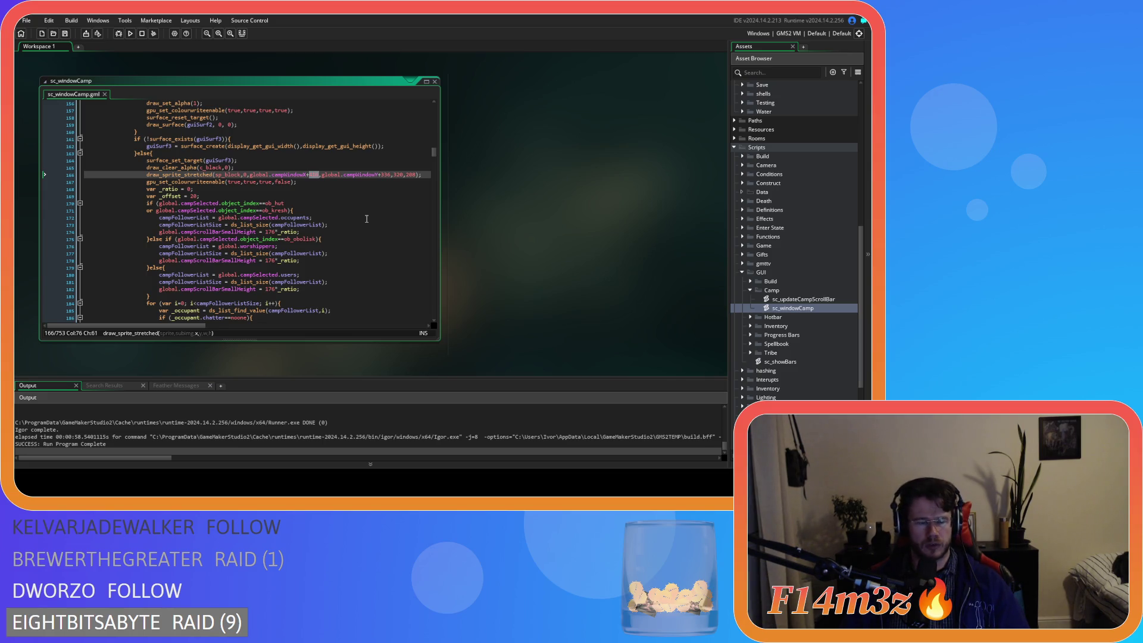
{"action": "type", "text": "424"}
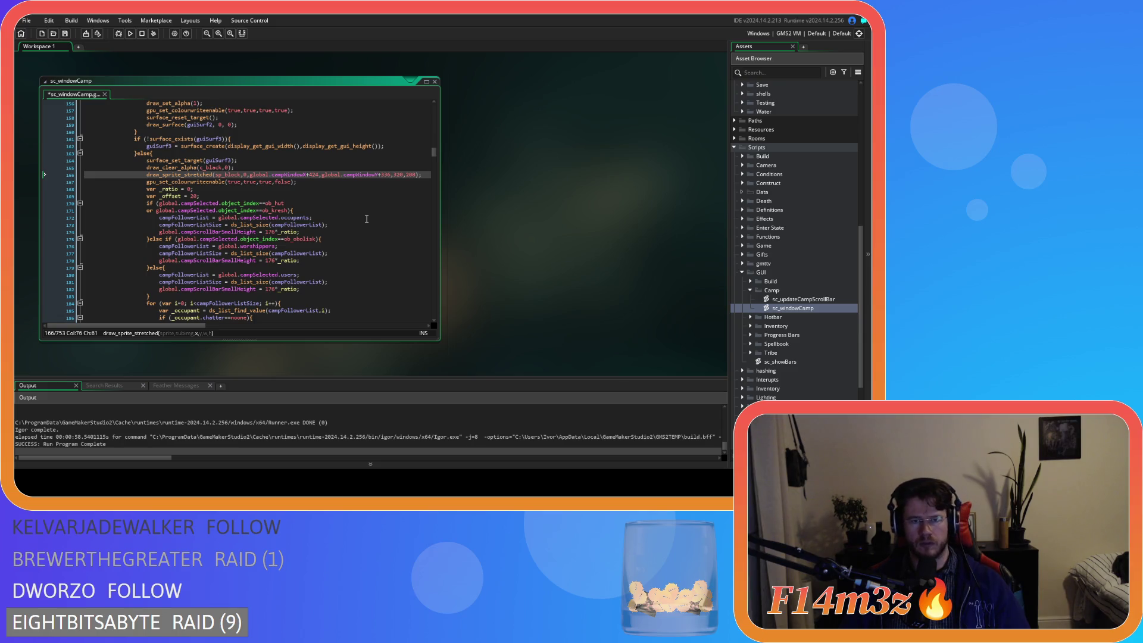
{"action": "left_click", "coordinate": [406, 174]}
{"action": "key", "text": "Left"}
{"action": "key", "text": "Left"}
{"action": "double_click", "coordinate": [400, 174]}
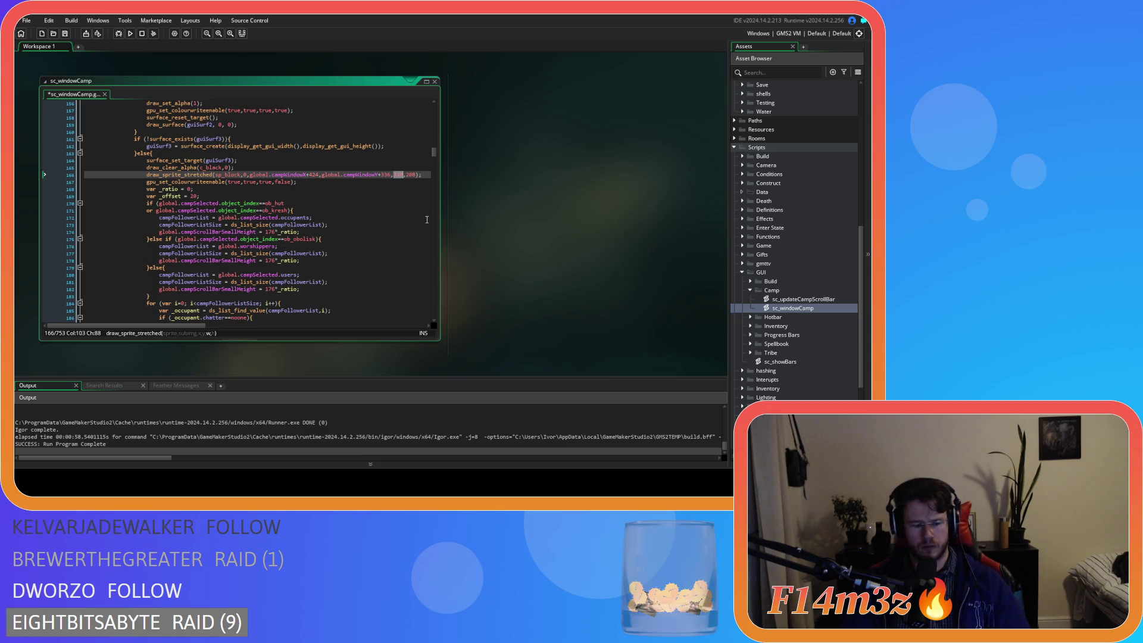
{"action": "type", "text": "304"}
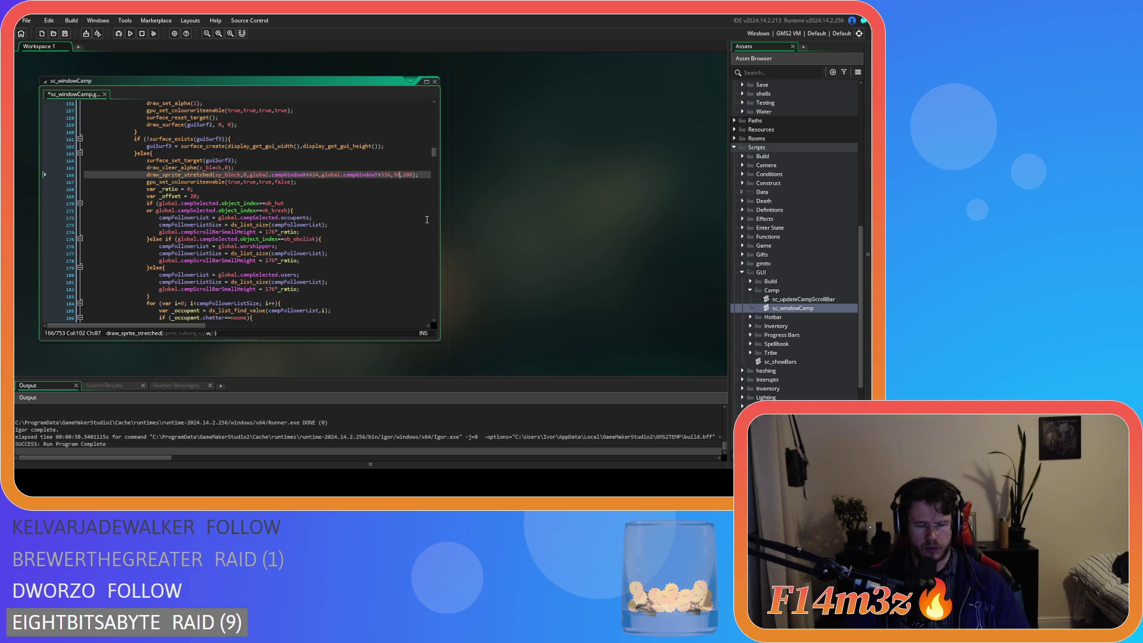
{"action": "key", "text": "ctrl+s"}
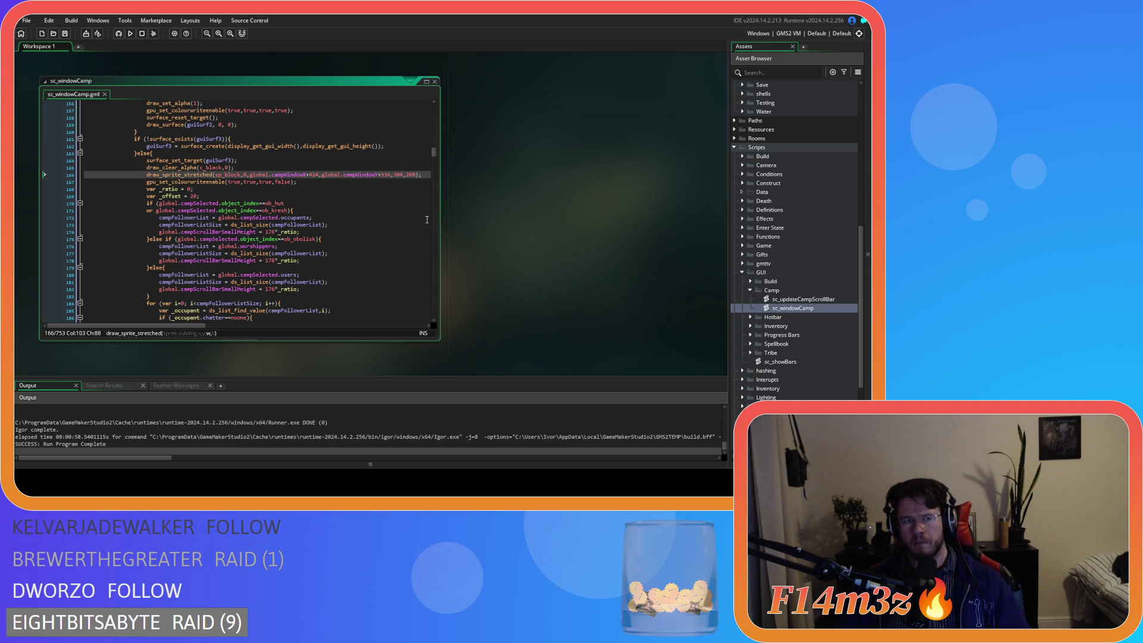
Change the campWindowX+736 offset on line 37 to +728
{"action": "scroll", "coordinate": [427, 220], "scroll_direction": "up", "scroll_amount": 3}
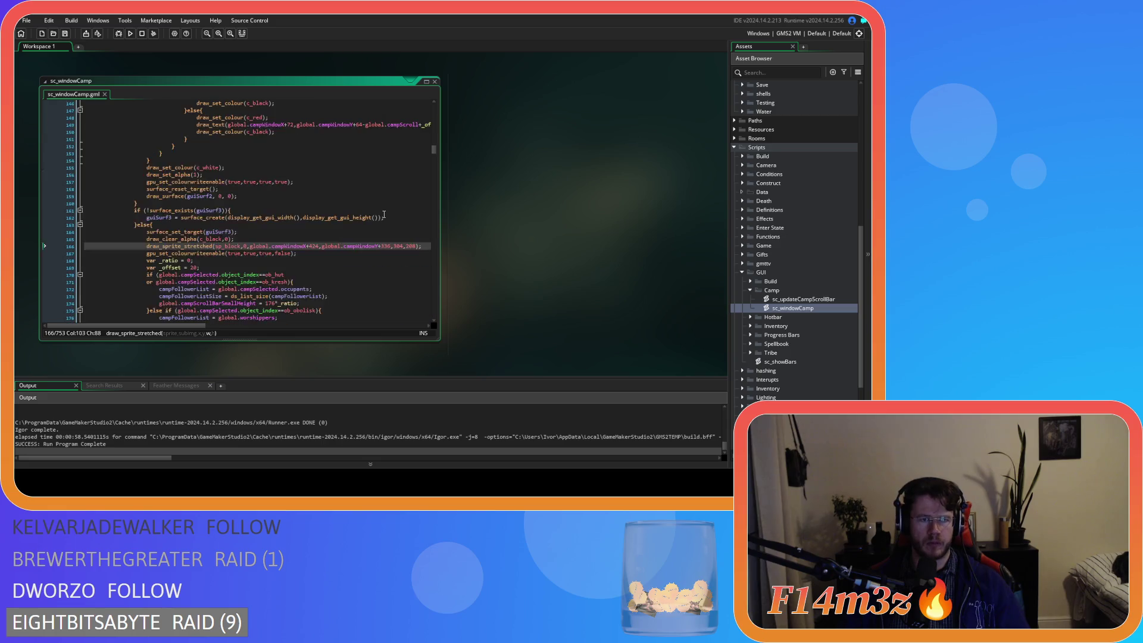
{"action": "scroll", "coordinate": [384, 214], "scroll_direction": "up", "scroll_amount": 20}
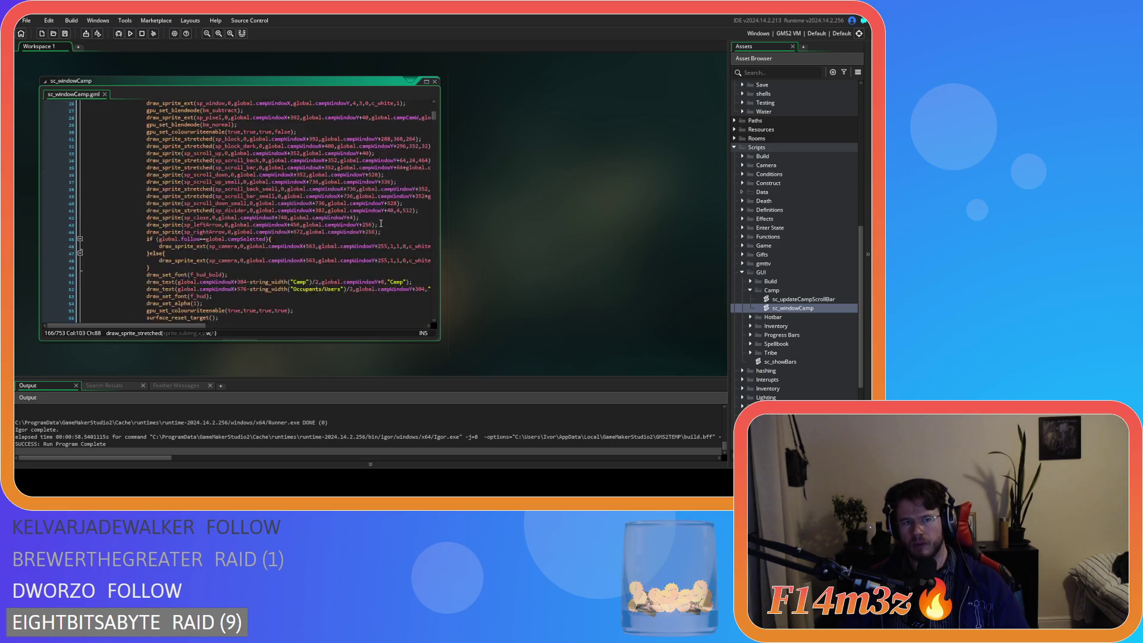
{"action": "left_click", "coordinate": [234, 189]}
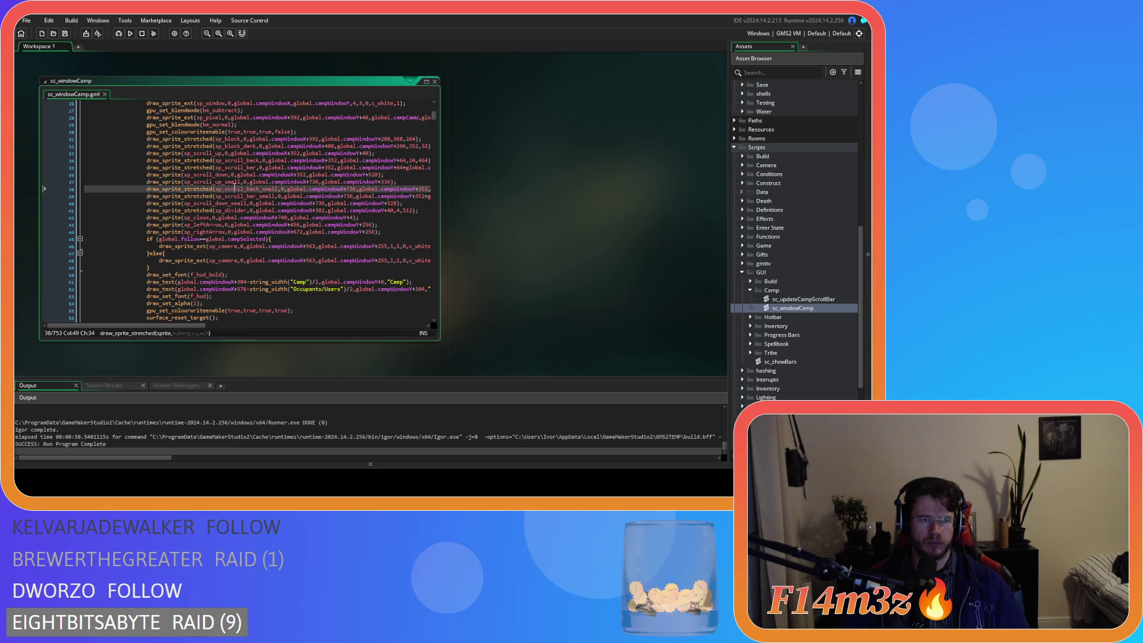
{"action": "left_click_drag", "start_coordinate": [167, 324], "coordinate": [191, 325]}
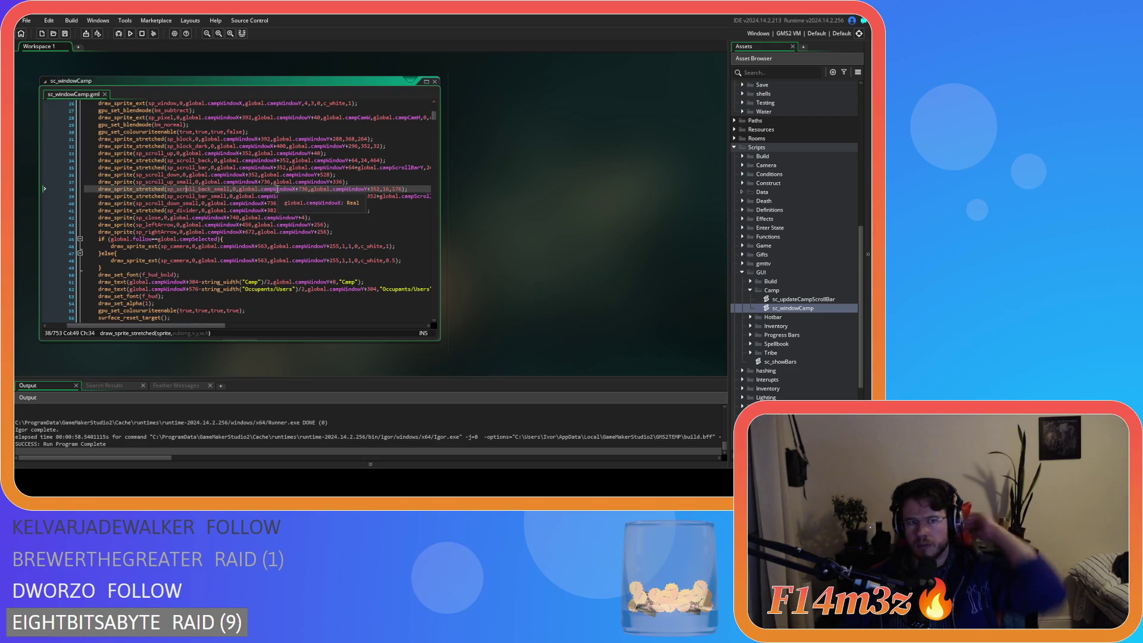
{"action": "left_click", "coordinate": [268, 182]}
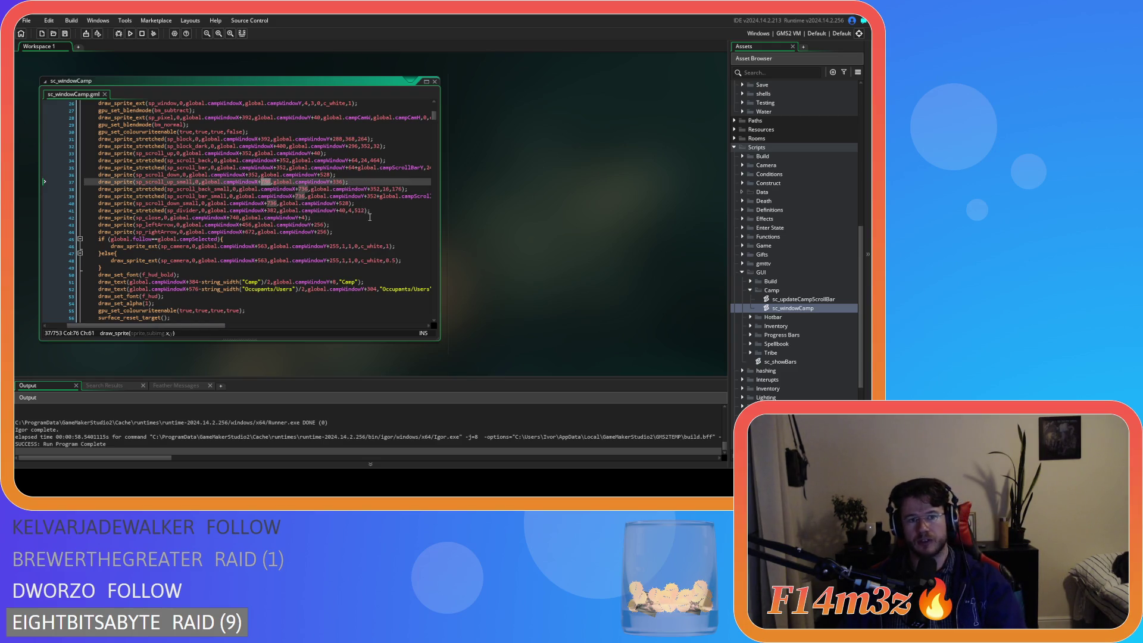
{"action": "left_click", "coordinate": [264, 183]}
{"action": "type", "text": "28"}
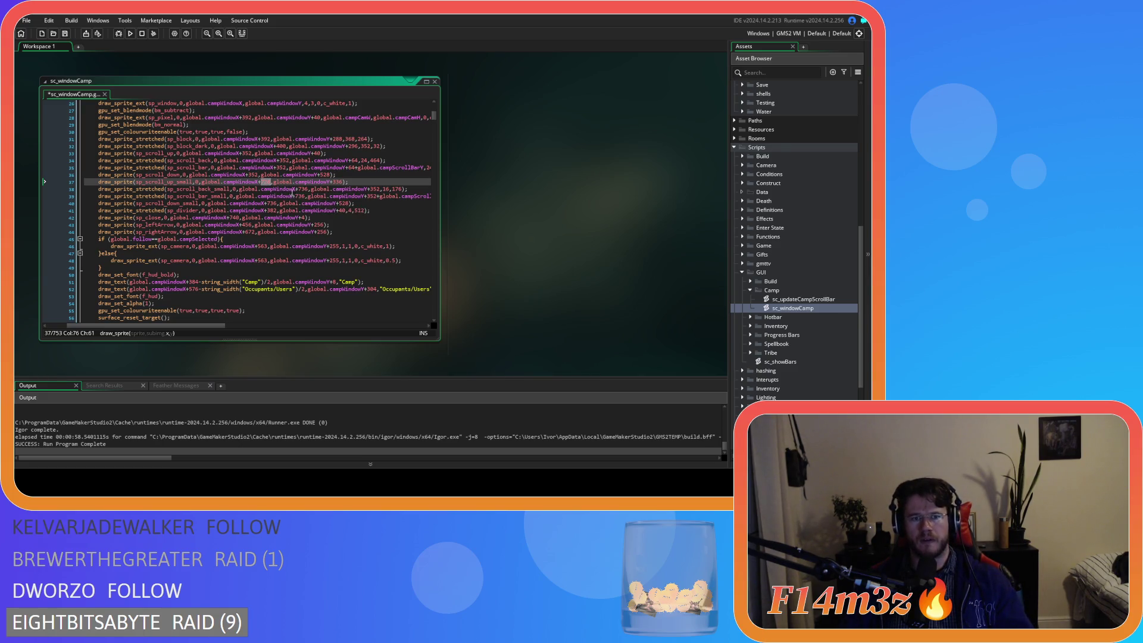
Change the +736 offsets on lines 38–40 to +728, save, and rebuild the game
{"action": "double_click", "coordinate": [302, 190]}
{"action": "type", "text": "728"}
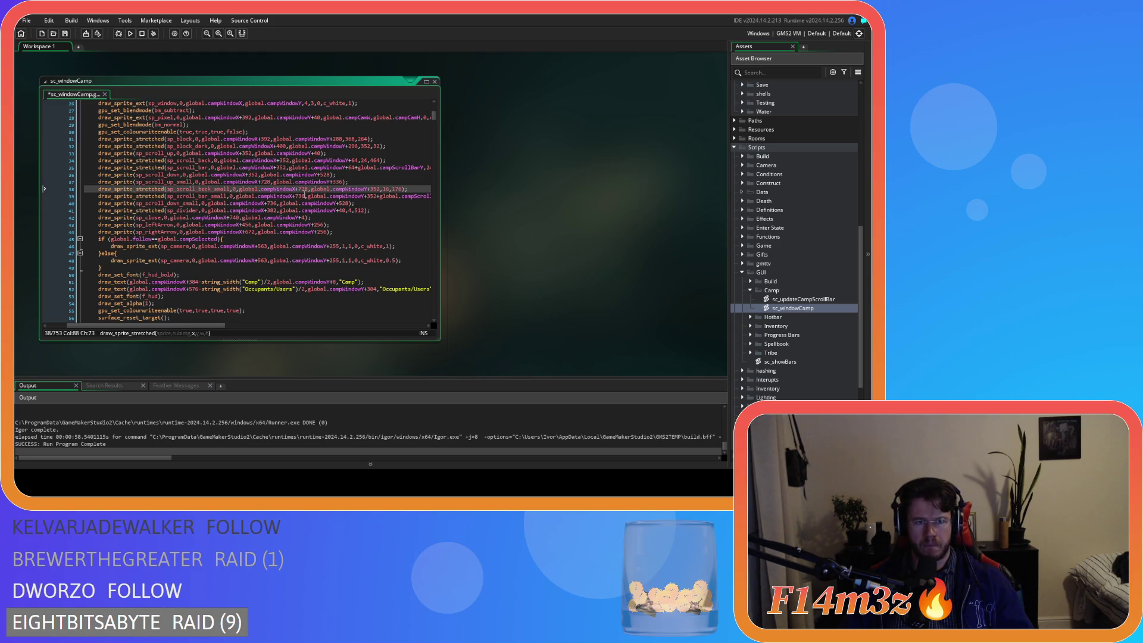
{"action": "key", "text": "Down"}
{"action": "key", "text": "Left"}
{"action": "key", "text": "BackSpace"}
{"action": "key", "text": "BackSpace"}
{"action": "type", "text": "28"}
{"action": "double_click", "coordinate": [274, 203]}
{"action": "type", "text": "728"}
{"action": "key", "text": "ctrl+s"}
{"action": "key", "text": "F5"}
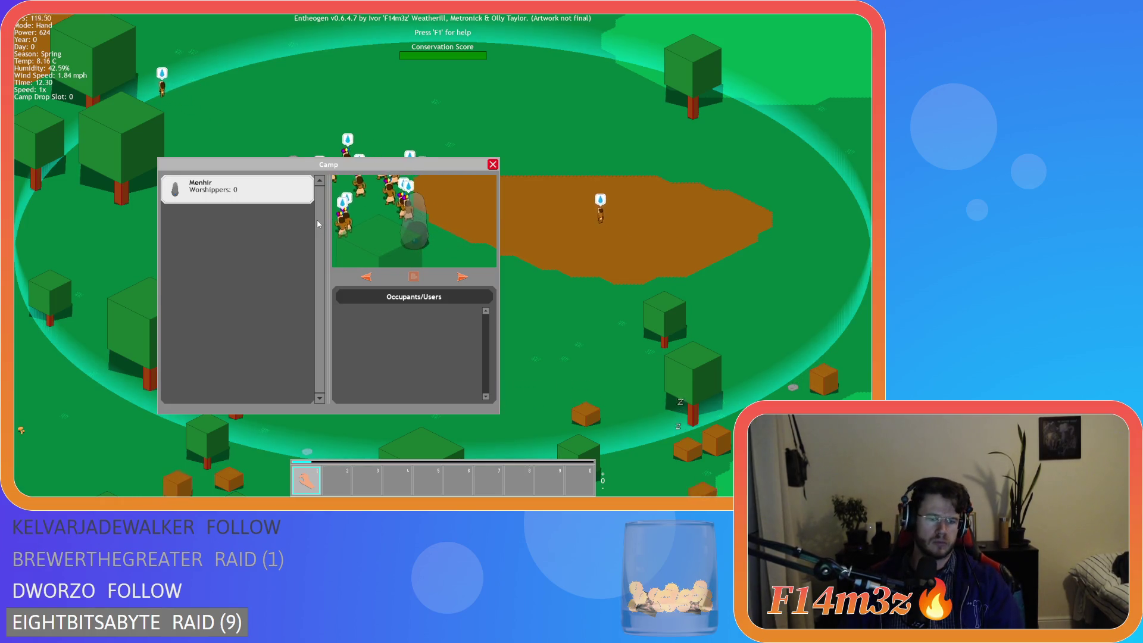
Close the Camp window and confirm returning to the main menu
{"action": "key", "text": "Escape"}
{"action": "key", "text": "Escape"}
{"action": "key", "text": "Return"}
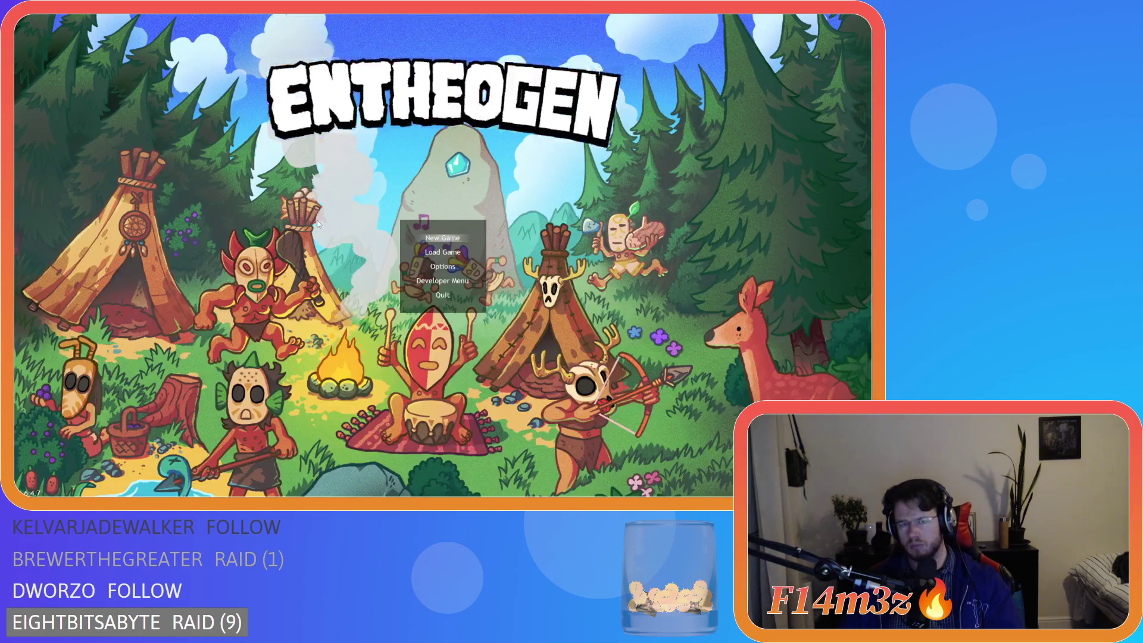
Return to sc_windowCamp and review the code down to the scroll bar height line 182
{"action": "left_click", "coordinate": [281, 194]}
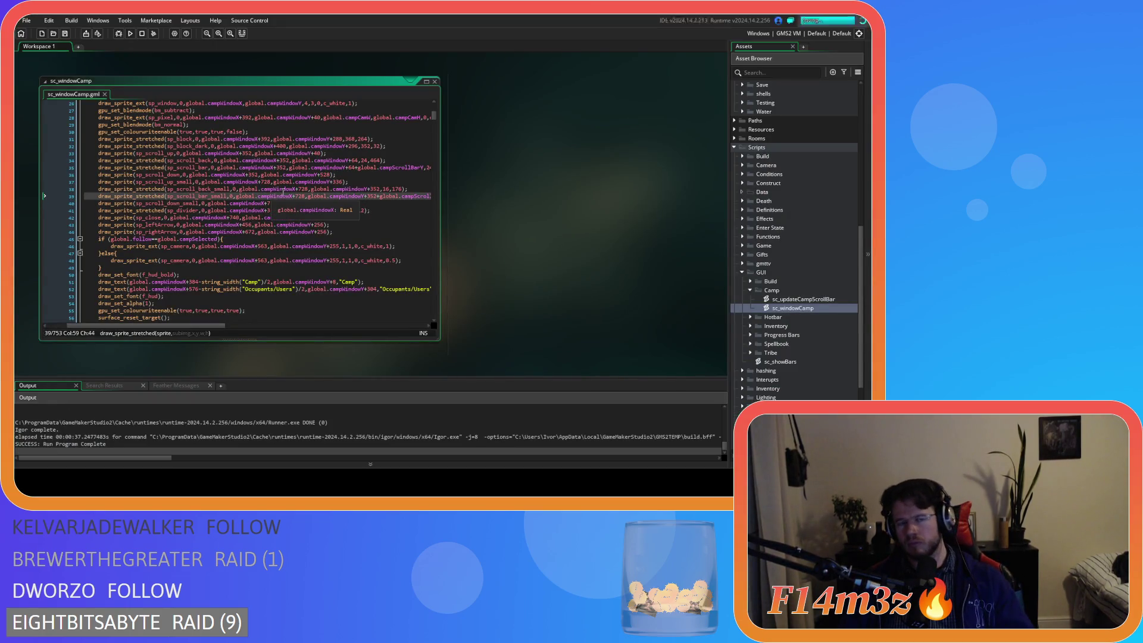
{"action": "left_click", "coordinate": [368, 203]}
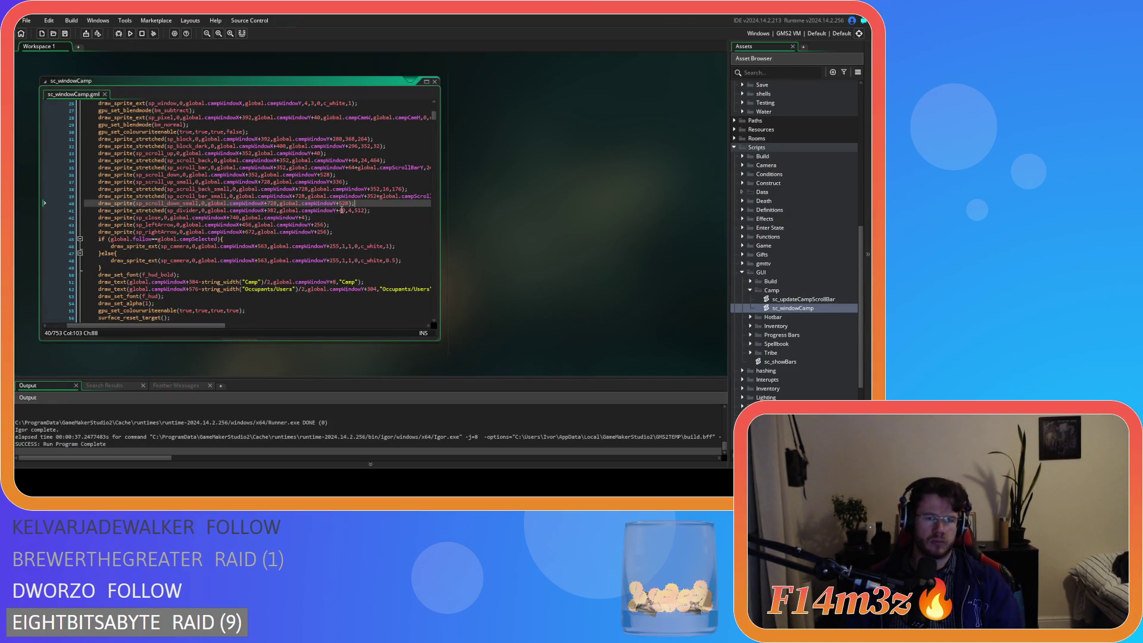
{"action": "scroll", "coordinate": [340, 207], "scroll_direction": "down", "scroll_amount": 20}
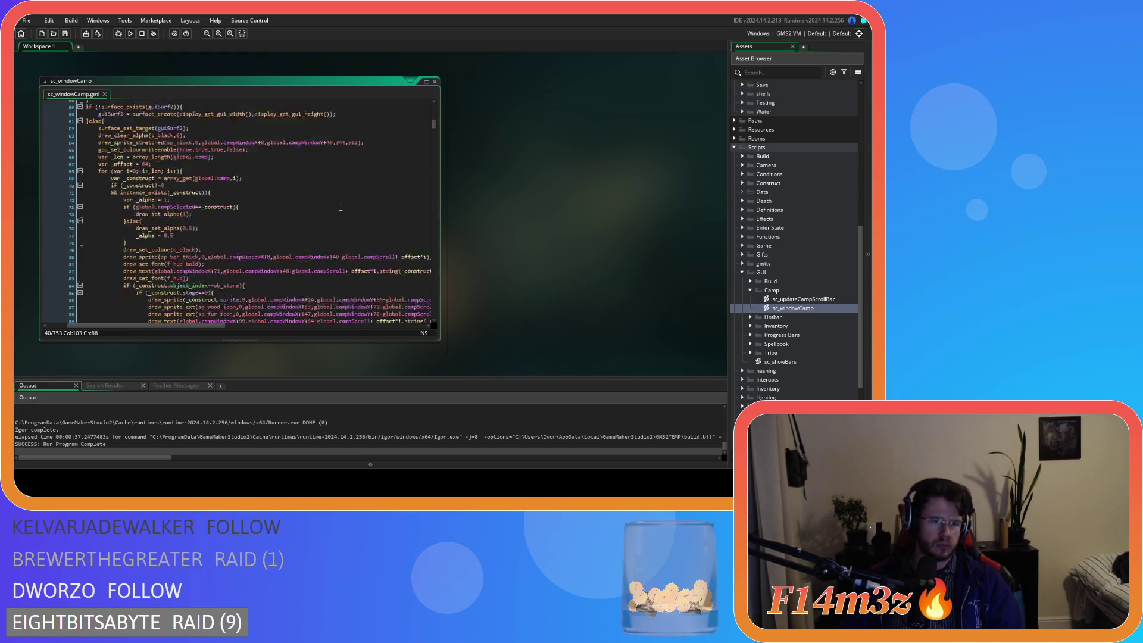
{"action": "scroll", "coordinate": [340, 207], "scroll_direction": "down", "scroll_amount": 20}
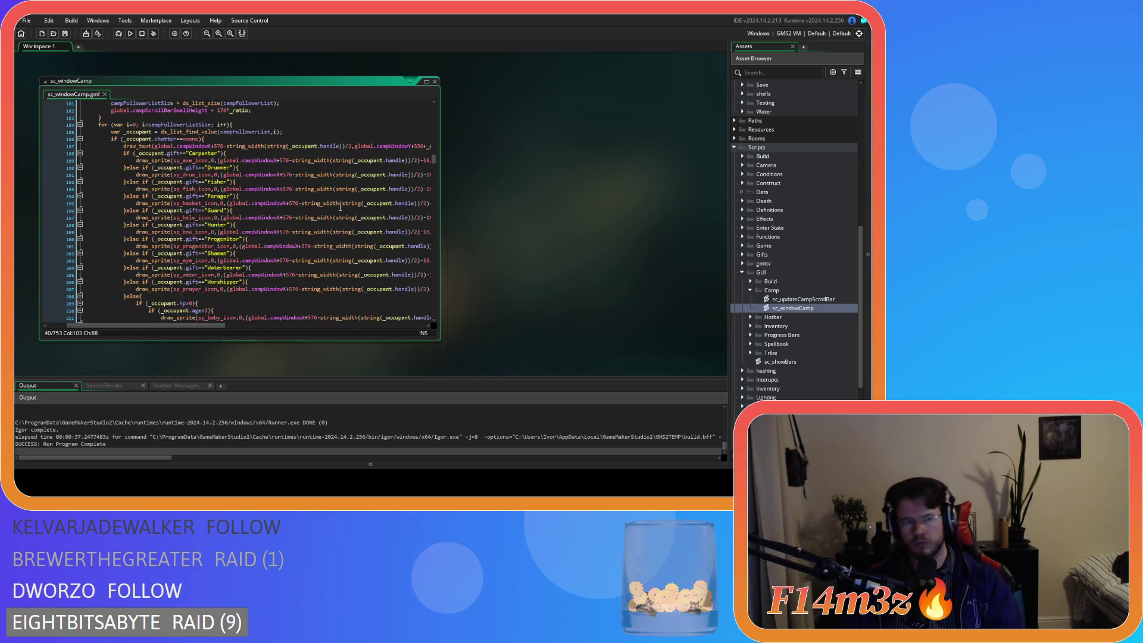
{"action": "scroll", "coordinate": [340, 207], "scroll_direction": "down", "scroll_amount": 20}
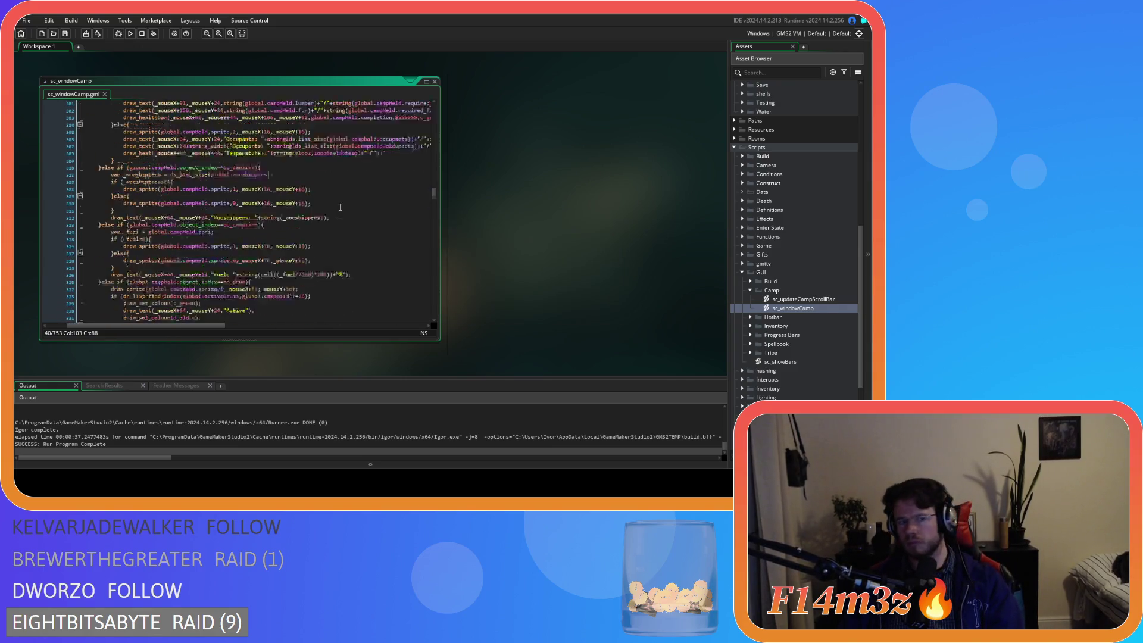
{"action": "scroll", "coordinate": [340, 206], "scroll_direction": "down", "scroll_amount": 3}
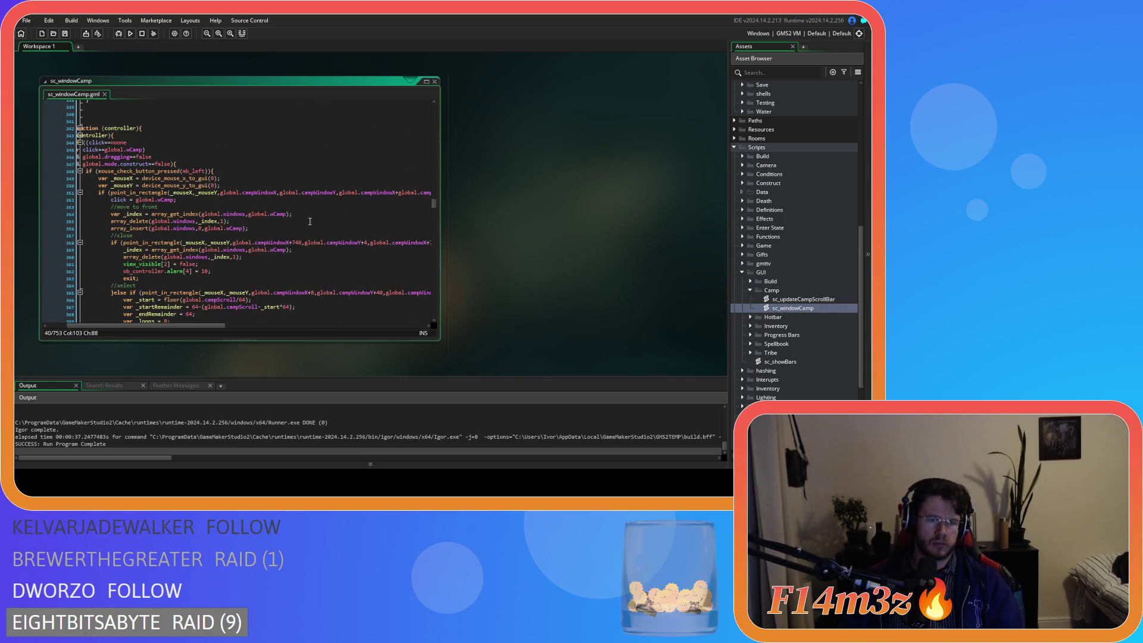
{"action": "scroll", "coordinate": [192, 324], "scroll_direction": "left", "scroll_amount": 2}
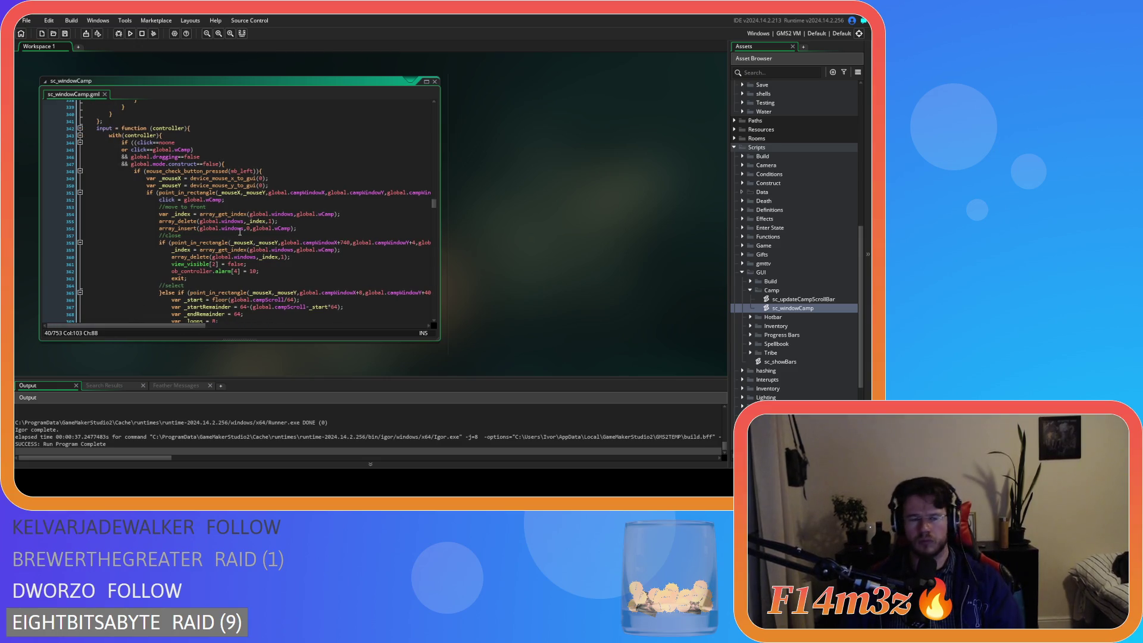
{"action": "mouse_move", "coordinate": [276, 228]}
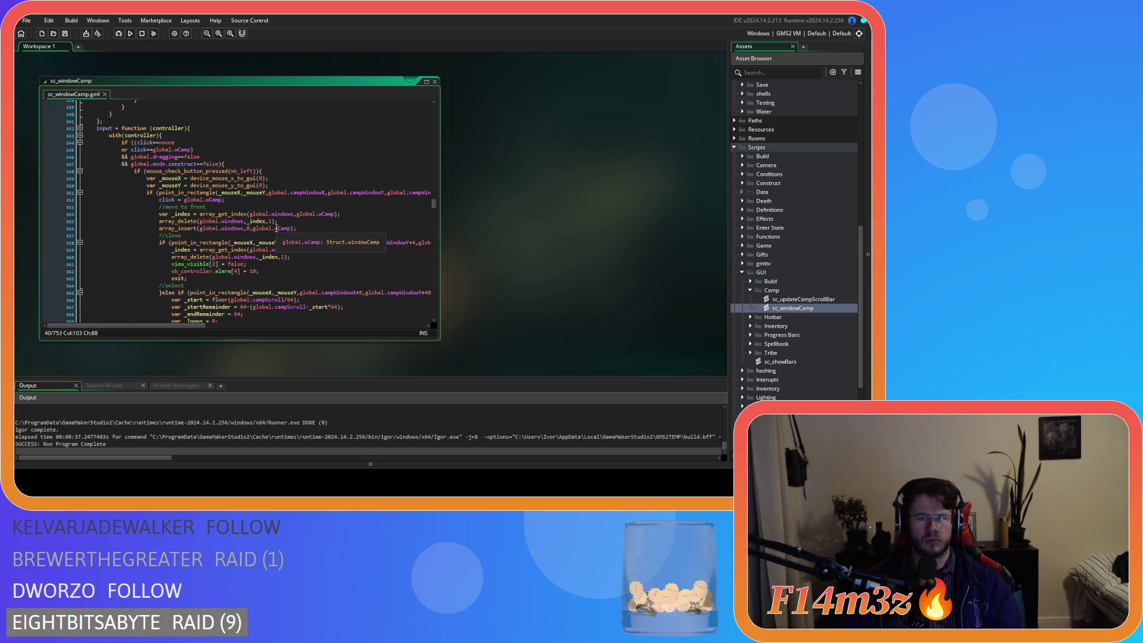
{"action": "scroll", "coordinate": [342, 231], "scroll_direction": "up", "scroll_amount": 15}
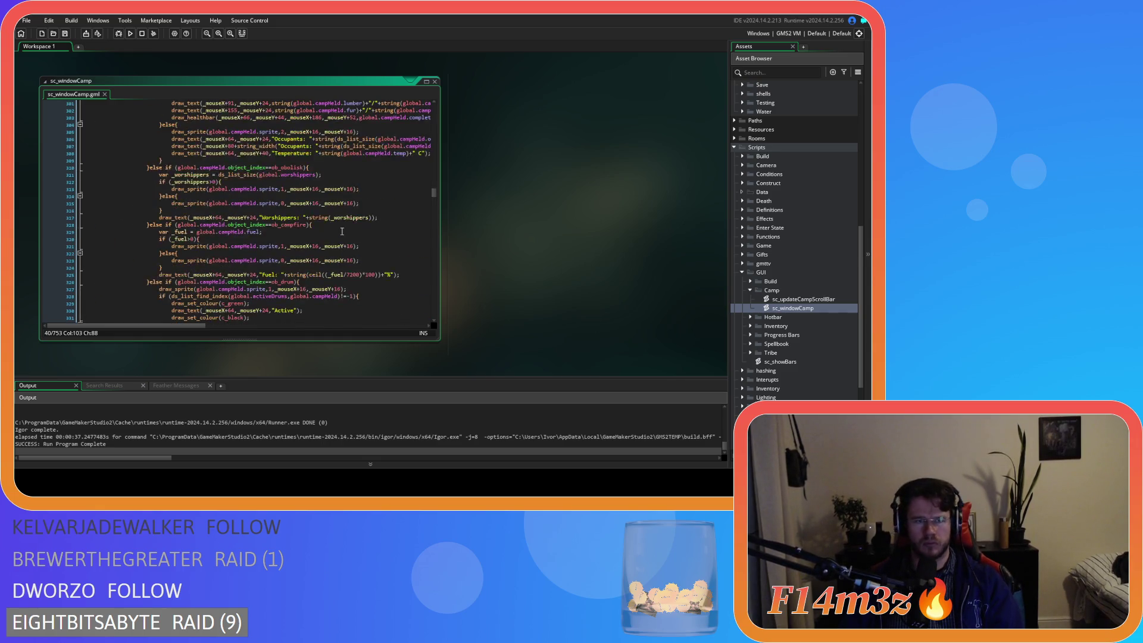
{"action": "scroll", "coordinate": [342, 231], "scroll_direction": "up", "scroll_amount": 5}
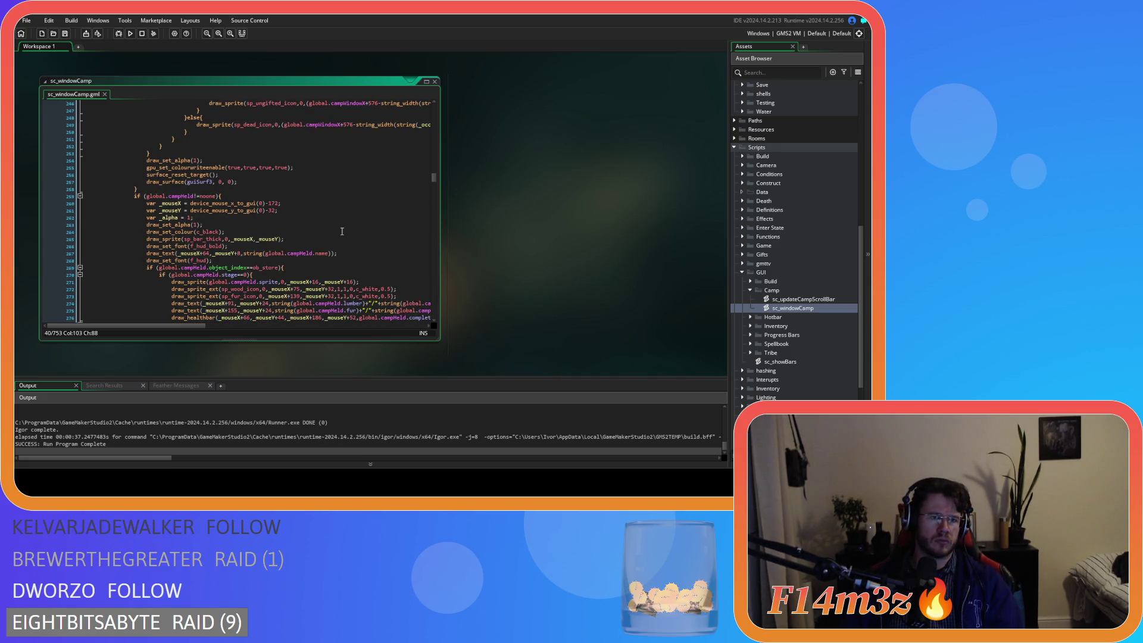
{"action": "scroll", "coordinate": [342, 231], "scroll_direction": "up", "scroll_amount": 20}
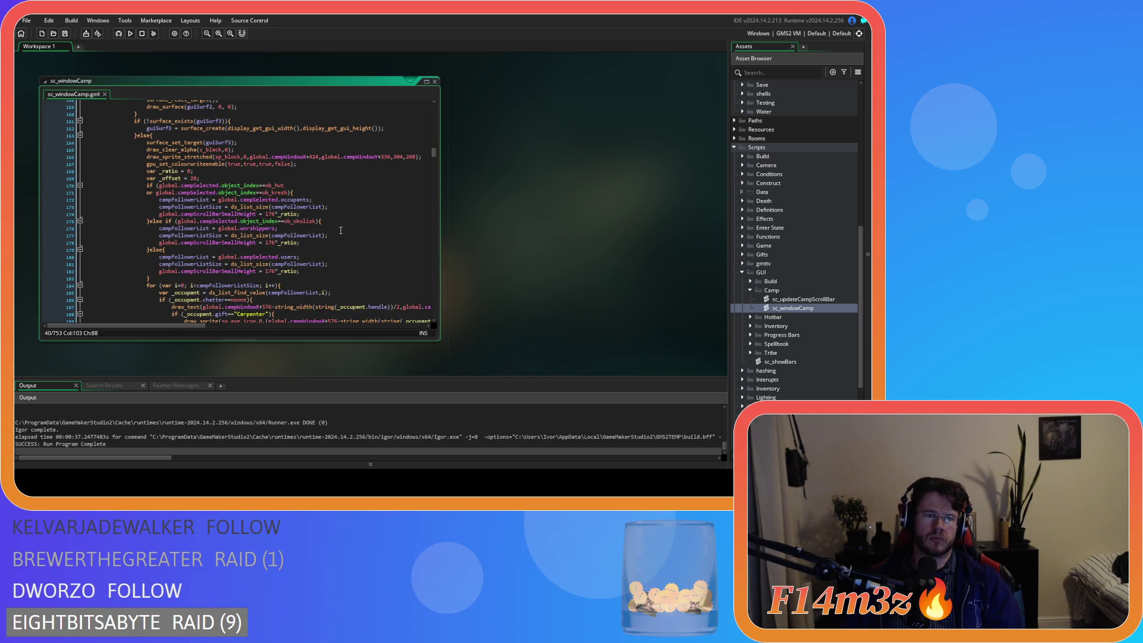
{"action": "left_click", "coordinate": [247, 270]}
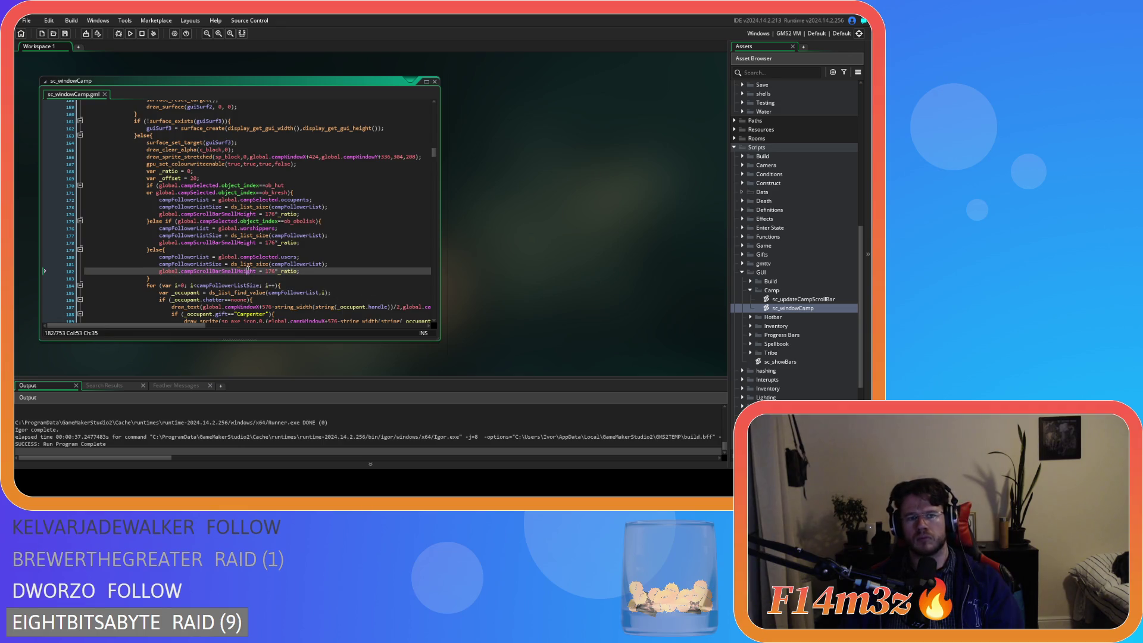
Scroll back up to review the scroll bar draw call on line 39
{"action": "scroll", "coordinate": [380, 277], "scroll_direction": "up", "scroll_amount": 20}
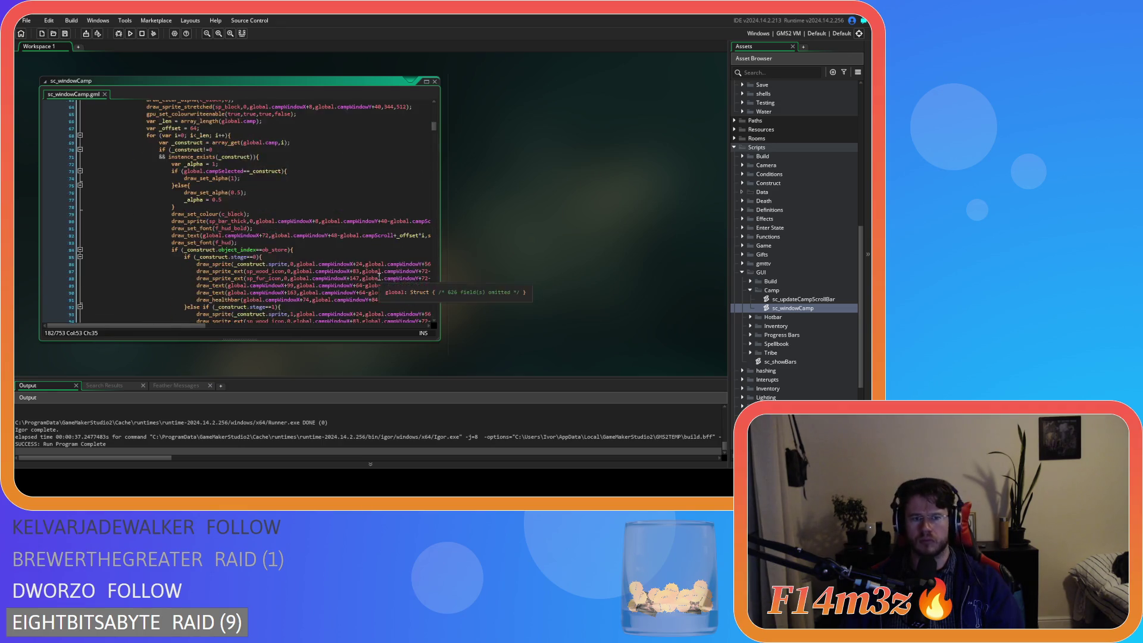
{"action": "scroll", "coordinate": [379, 277], "scroll_direction": "up", "scroll_amount": 7}
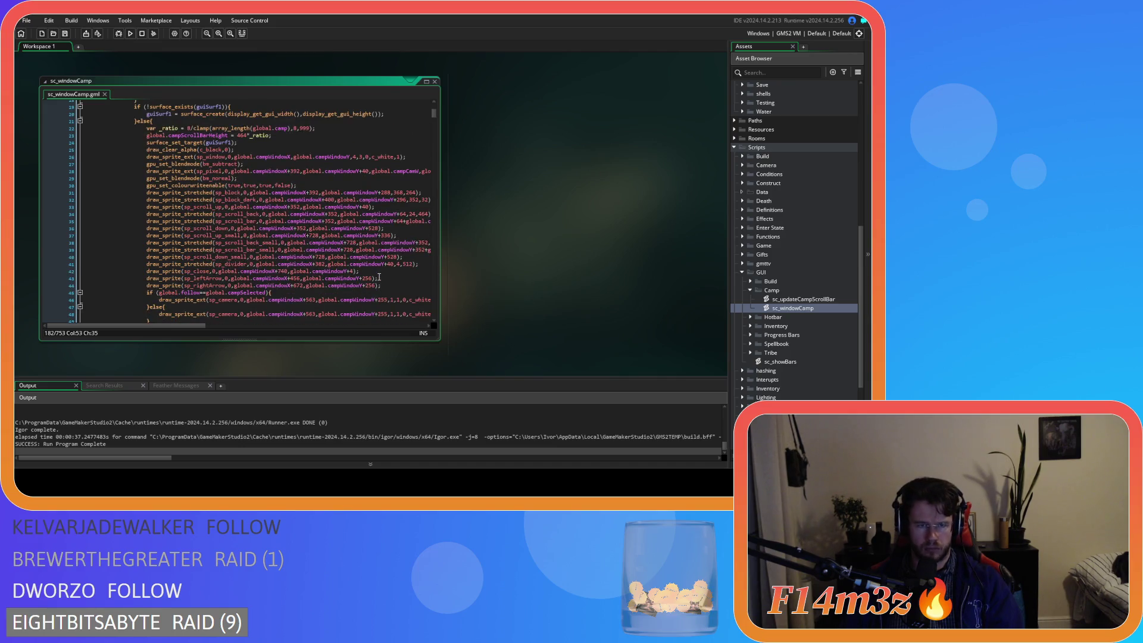
{"action": "left_click_drag", "start_coordinate": [201, 322], "coordinate": [288, 324]}
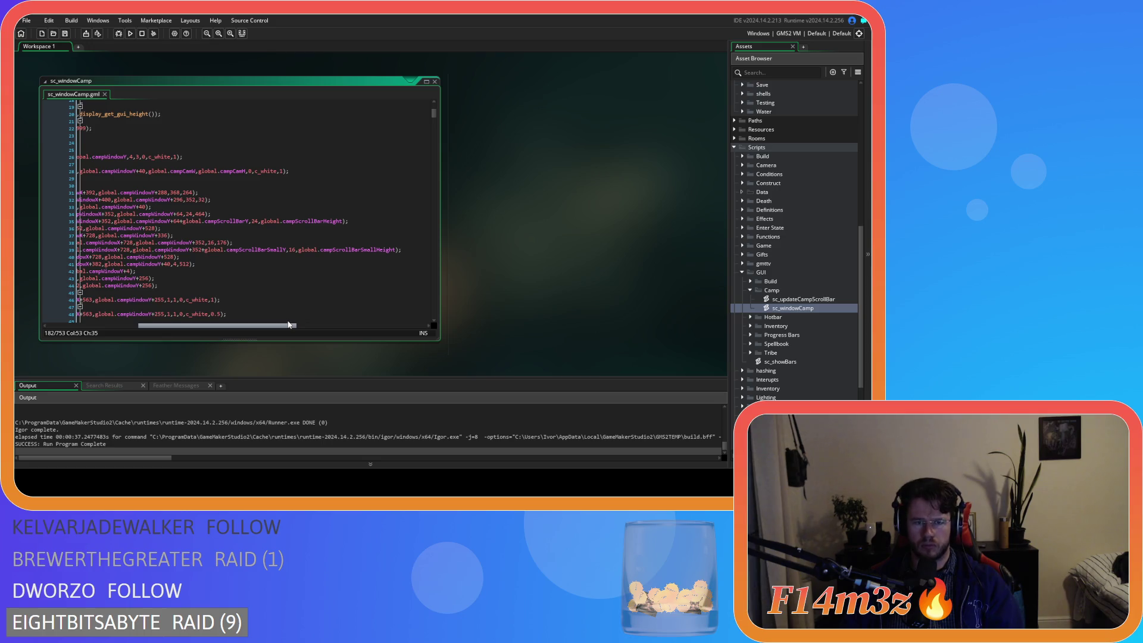
{"action": "mouse_move", "coordinate": [288, 324]}
{"action": "left_mouse_down"}
{"action": "mouse_move", "coordinate": [199, 308]}
{"action": "mouse_move", "coordinate": [242, 310]}
{"action": "mouse_move", "coordinate": [220, 309]}
{"action": "left_mouse_up"}
{"action": "scroll", "coordinate": [226, 298], "scroll_direction": "down", "scroll_amount": 10}
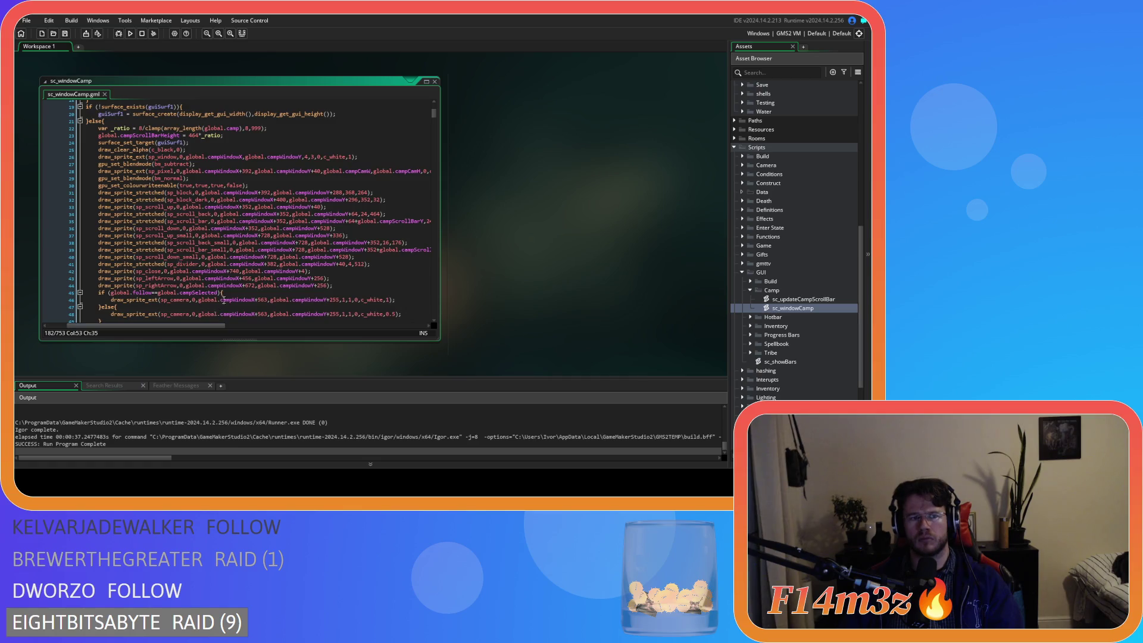
{"action": "scroll", "coordinate": [235, 292], "scroll_direction": "up", "scroll_amount": 10}
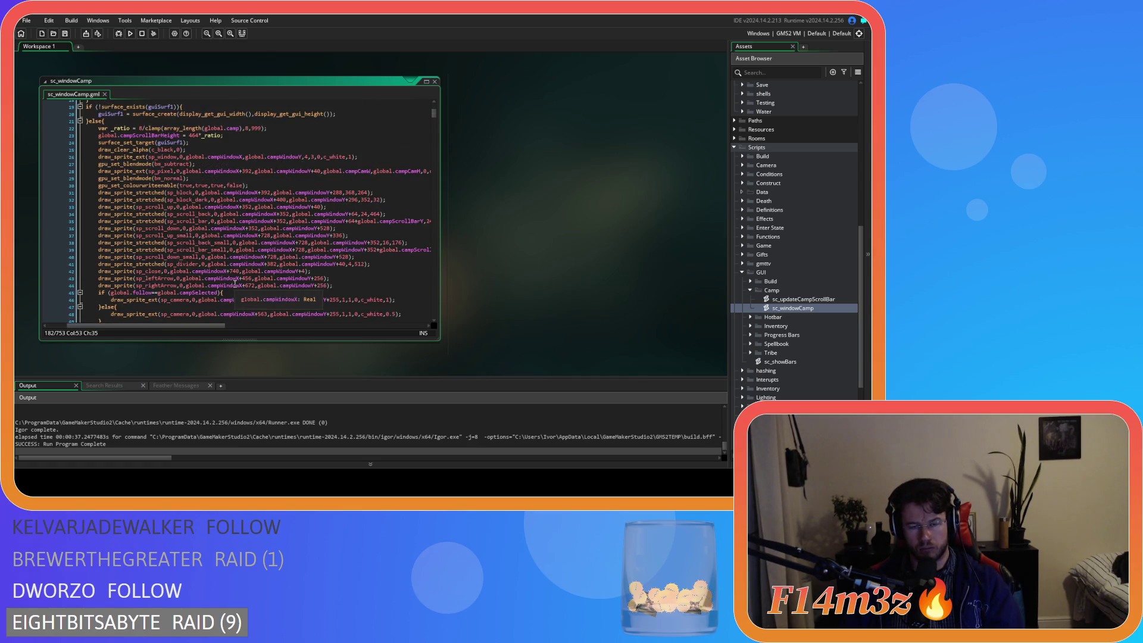
{"action": "mouse_move", "coordinate": [188, 324]}
{"action": "left_mouse_down"}
{"action": "mouse_move", "coordinate": [271, 326]}
{"action": "mouse_move", "coordinate": [192, 326]}
{"action": "left_mouse_up"}
{"action": "left_click", "coordinate": [350, 250]}
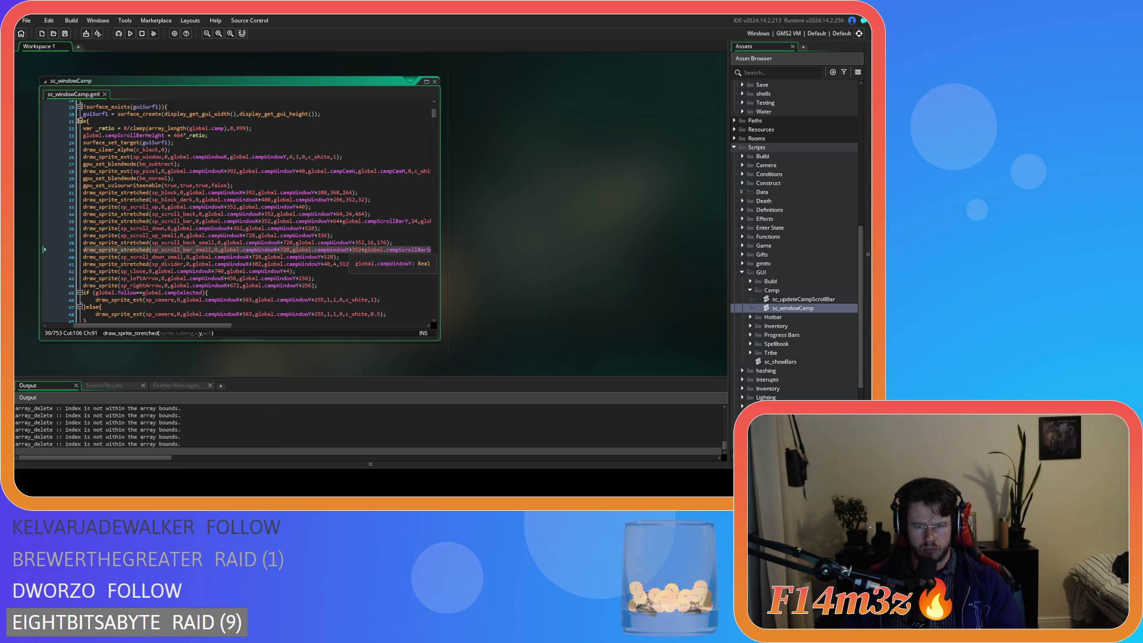
Switch to the game, close the Camp window, and quit the test run
{"action": "key", "text": "alt+Tab"}
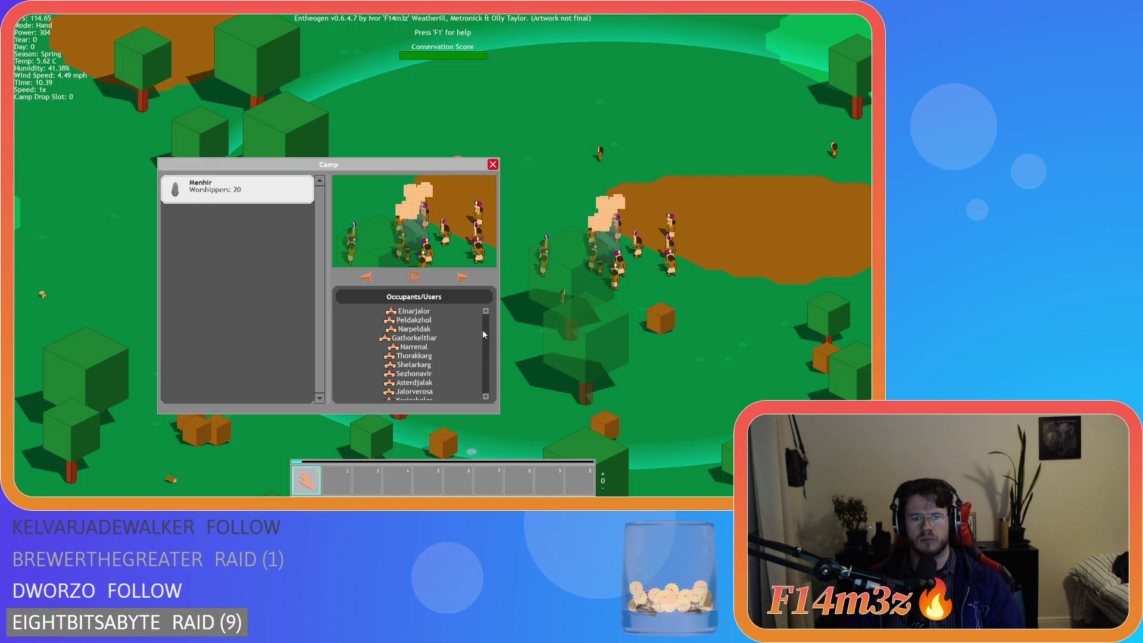
{"action": "key", "text": "Escape"}
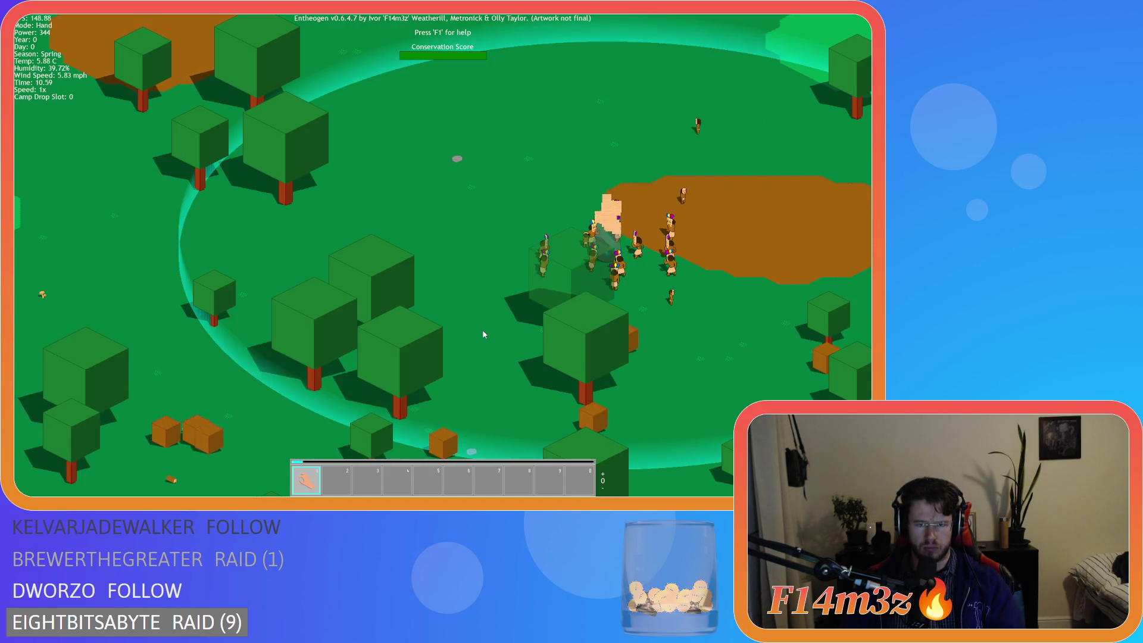
{"action": "key", "text": "Escape"}
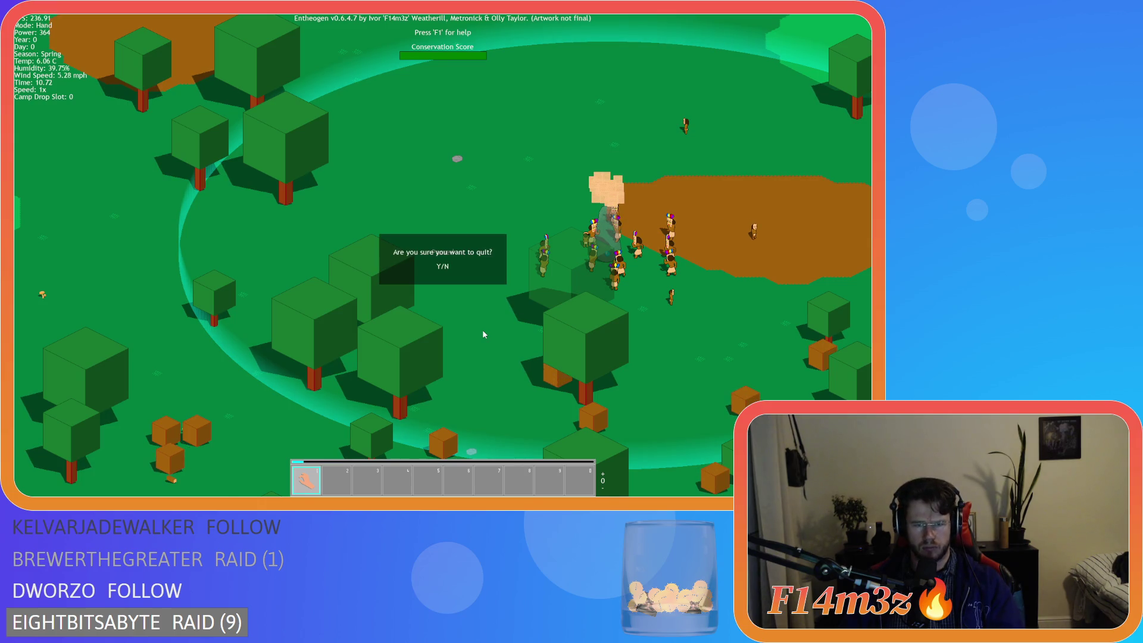
{"action": "key", "text": "Return"}
{"action": "key", "text": "alt+F4"}
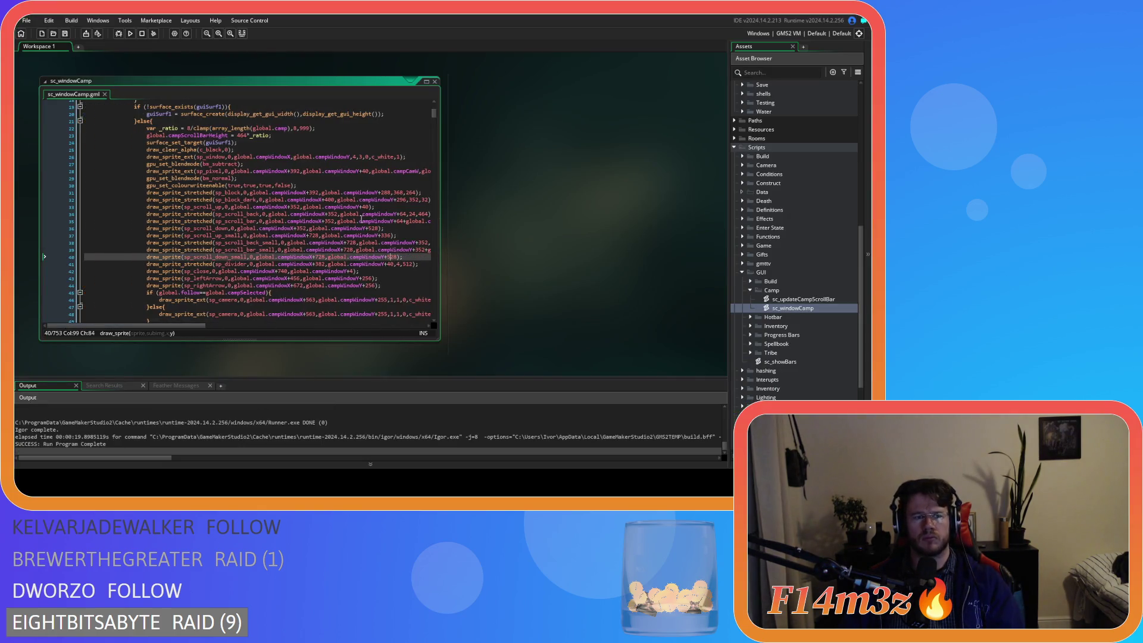
{"action": "scroll", "coordinate": [377, 217], "scroll_direction": "down", "scroll_amount": 20}
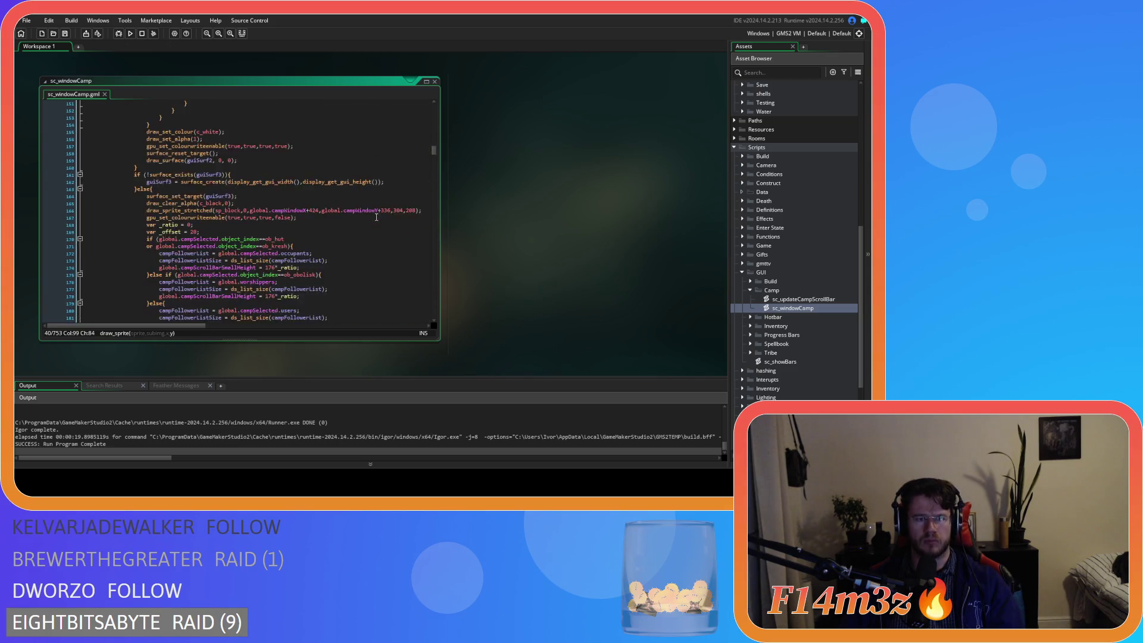
{"action": "left_click", "coordinate": [234, 160]}
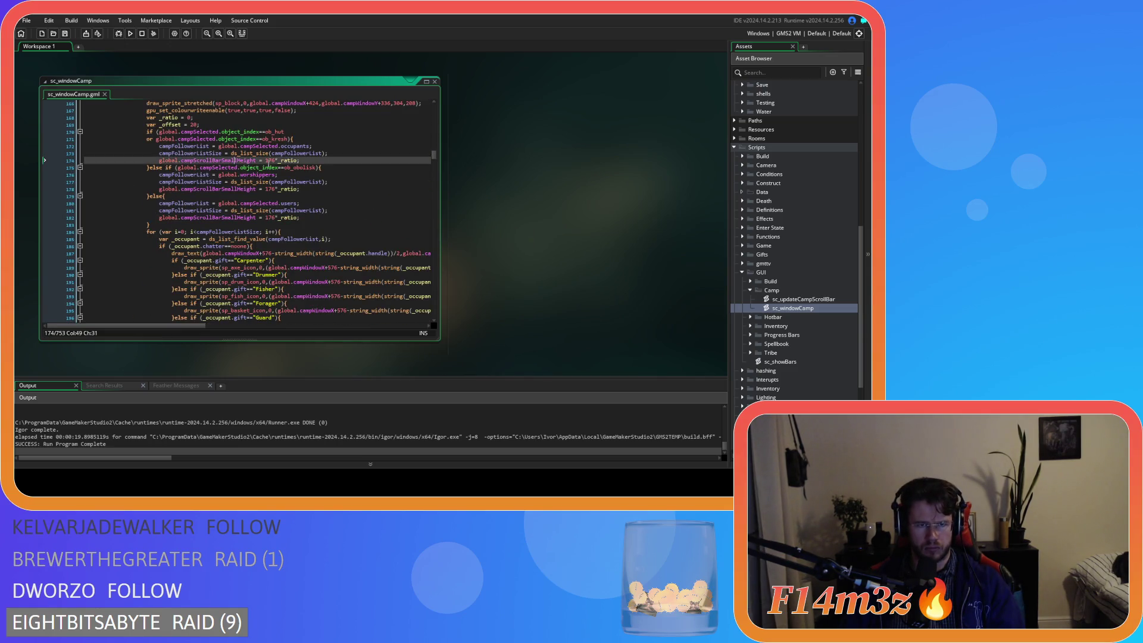
{"action": "double_click", "coordinate": [270, 160]}
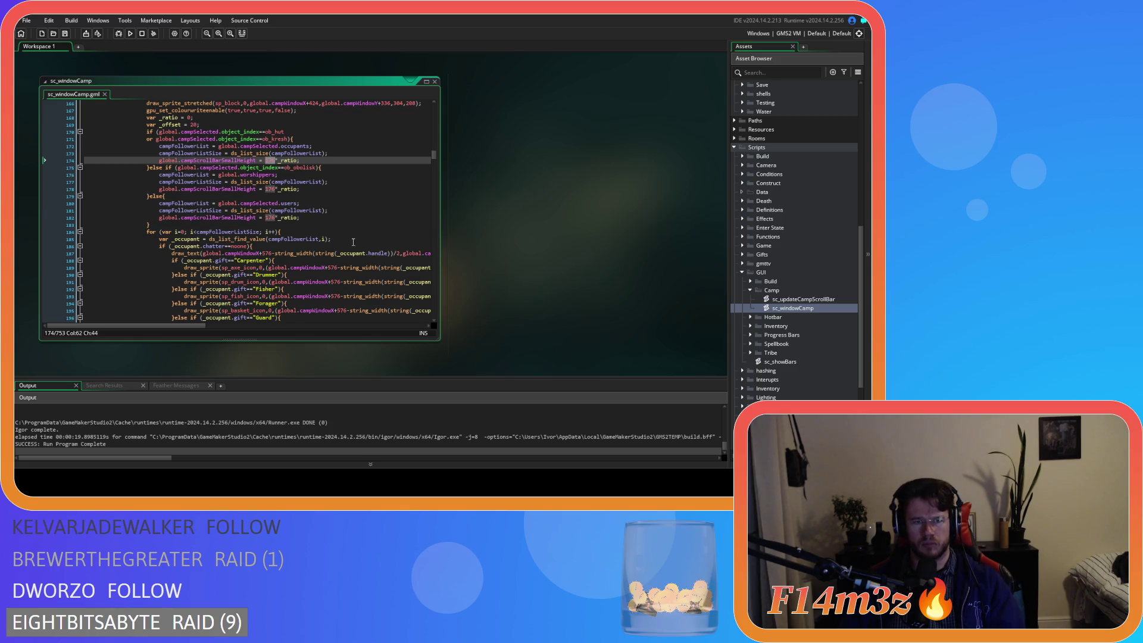
{"action": "scroll", "coordinate": [386, 232], "scroll_direction": "up", "scroll_amount": 6}
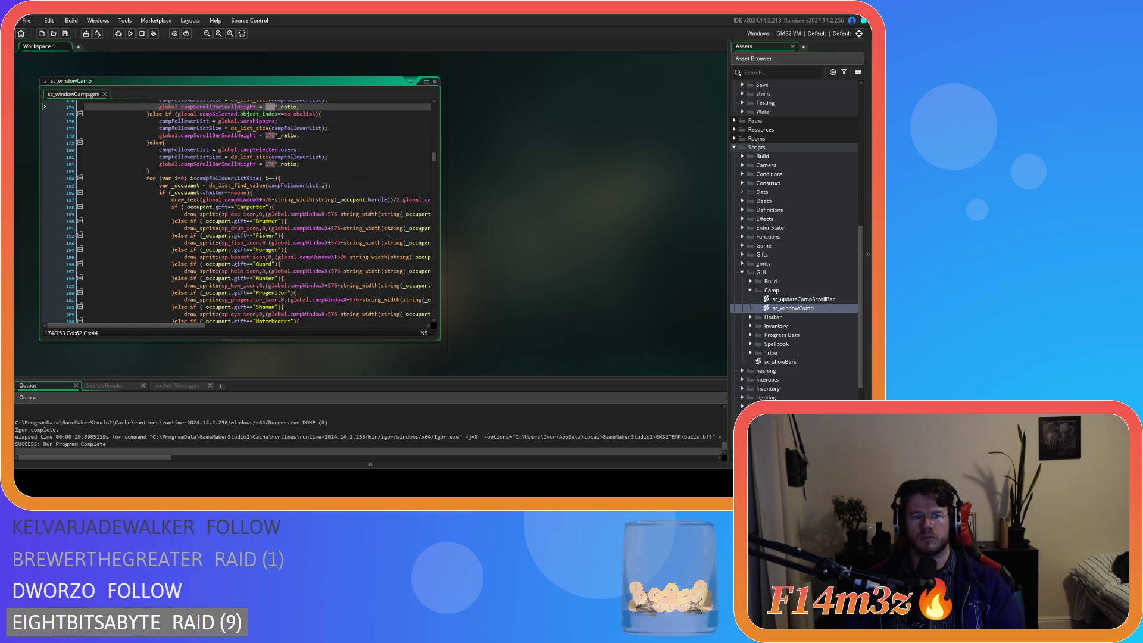
{"action": "scroll", "coordinate": [390, 233], "scroll_direction": "up", "scroll_amount": 20}
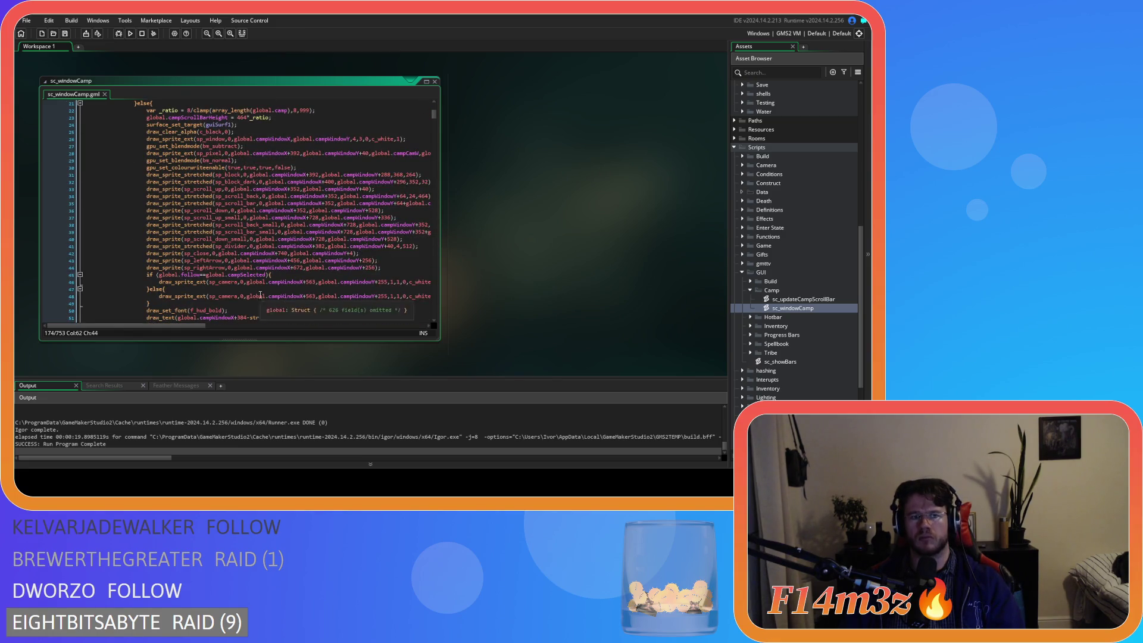
{"action": "mouse_move", "coordinate": [188, 326]}
{"action": "left_mouse_down"}
{"action": "mouse_move", "coordinate": [279, 328]}
{"action": "mouse_move", "coordinate": [228, 330]}
{"action": "left_mouse_up"}
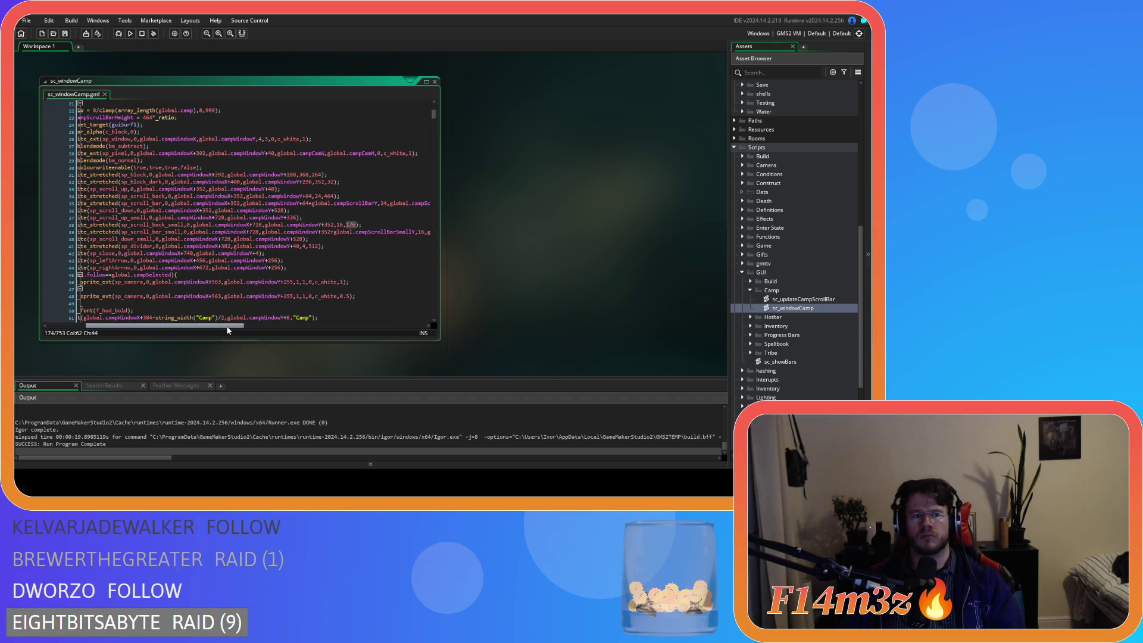
{"action": "scroll", "coordinate": [368, 218], "scroll_direction": "down", "scroll_amount": 20}
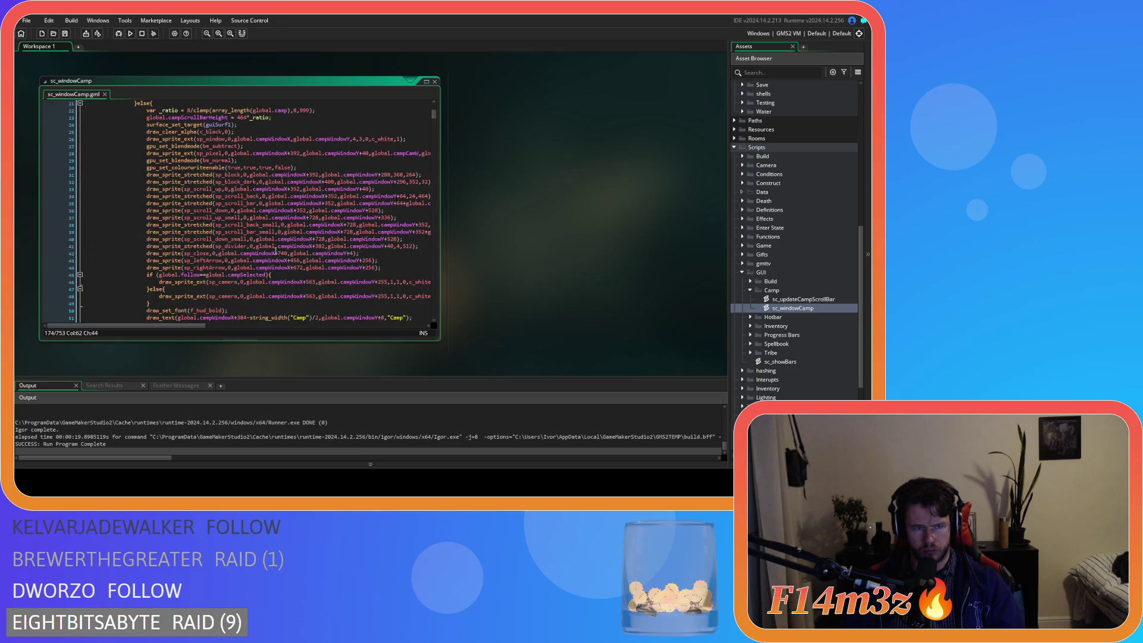
{"action": "scroll", "coordinate": [368, 218], "scroll_direction": "down", "scroll_amount": 20}
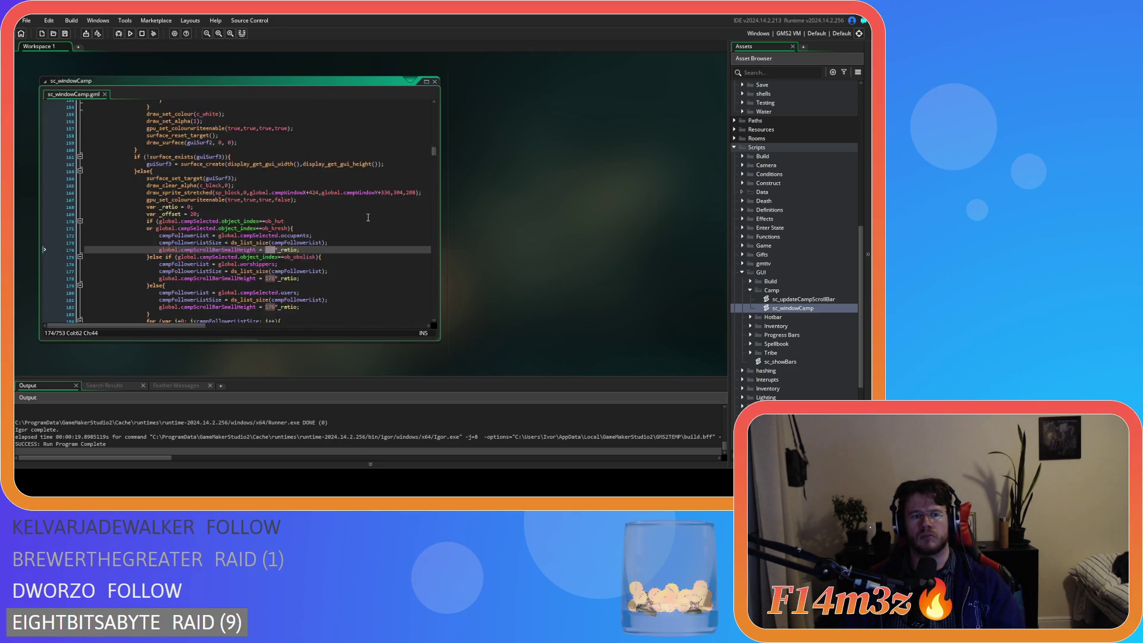
{"action": "left_click", "coordinate": [320, 199]}
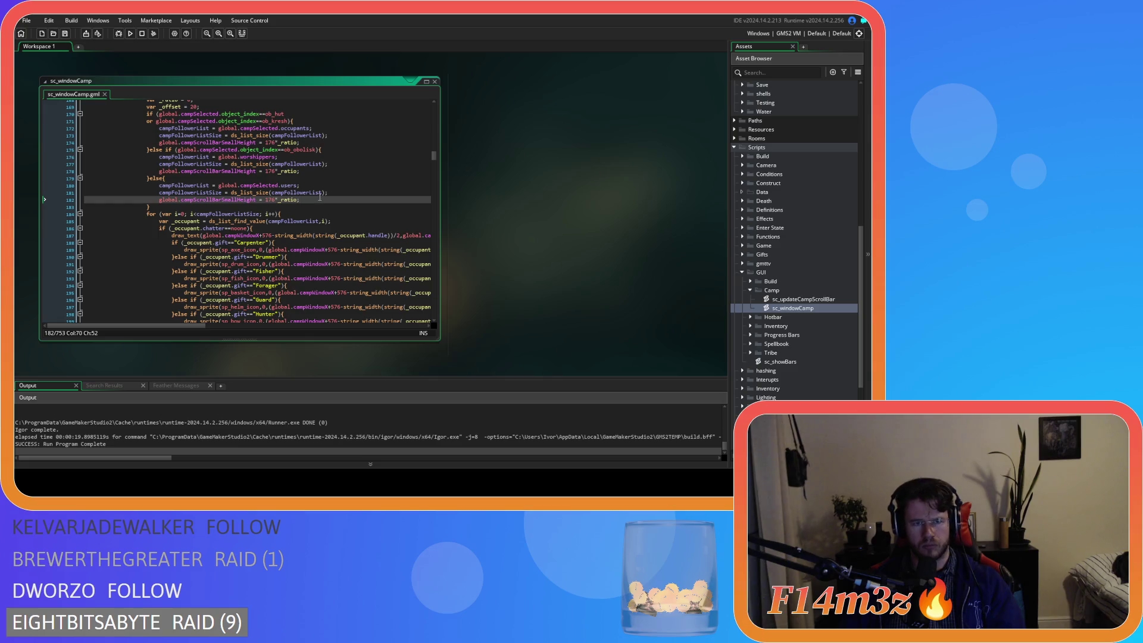
{"action": "scroll", "coordinate": [320, 197], "scroll_direction": "up", "scroll_amount": 3}
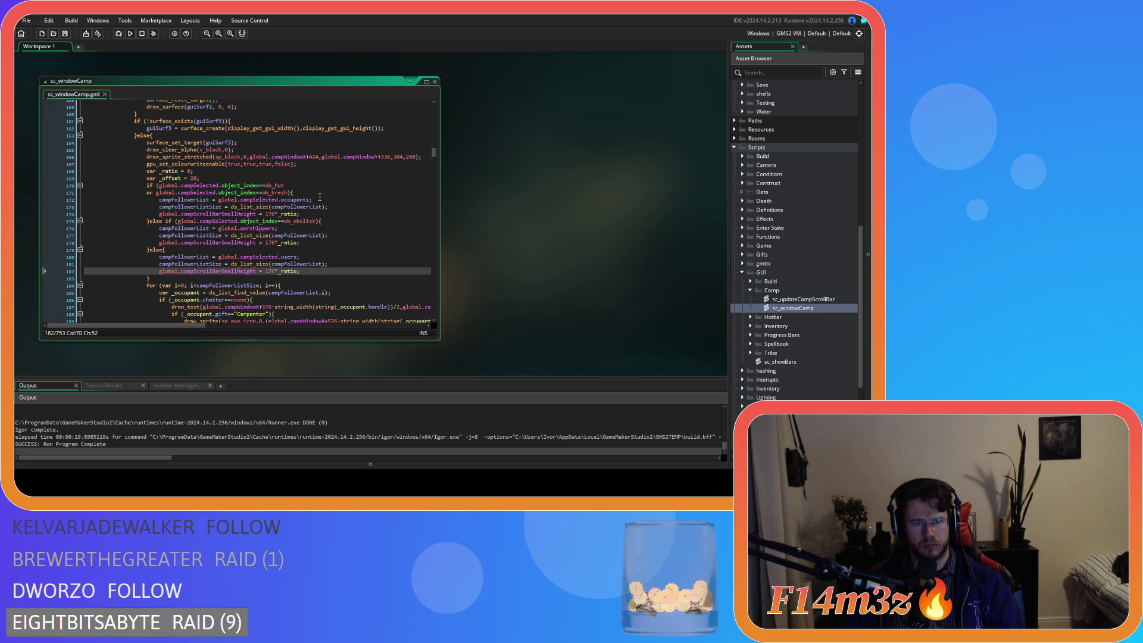
{"action": "scroll", "coordinate": [320, 197], "scroll_direction": "down", "scroll_amount": 4}
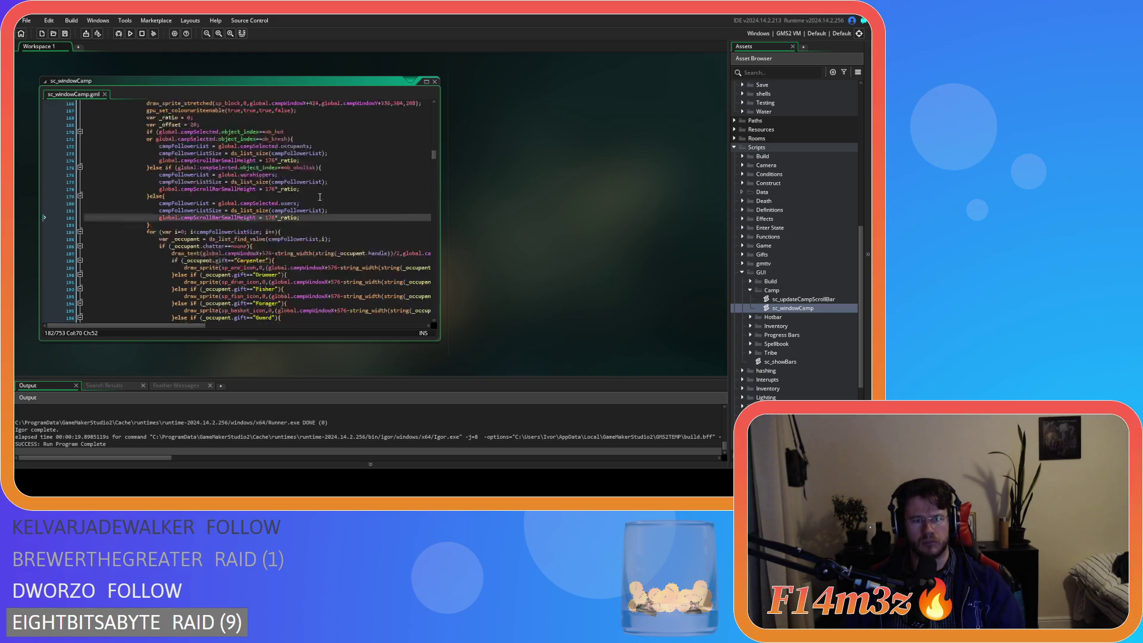
{"action": "scroll", "coordinate": [319, 197], "scroll_direction": "down", "scroll_amount": 1}
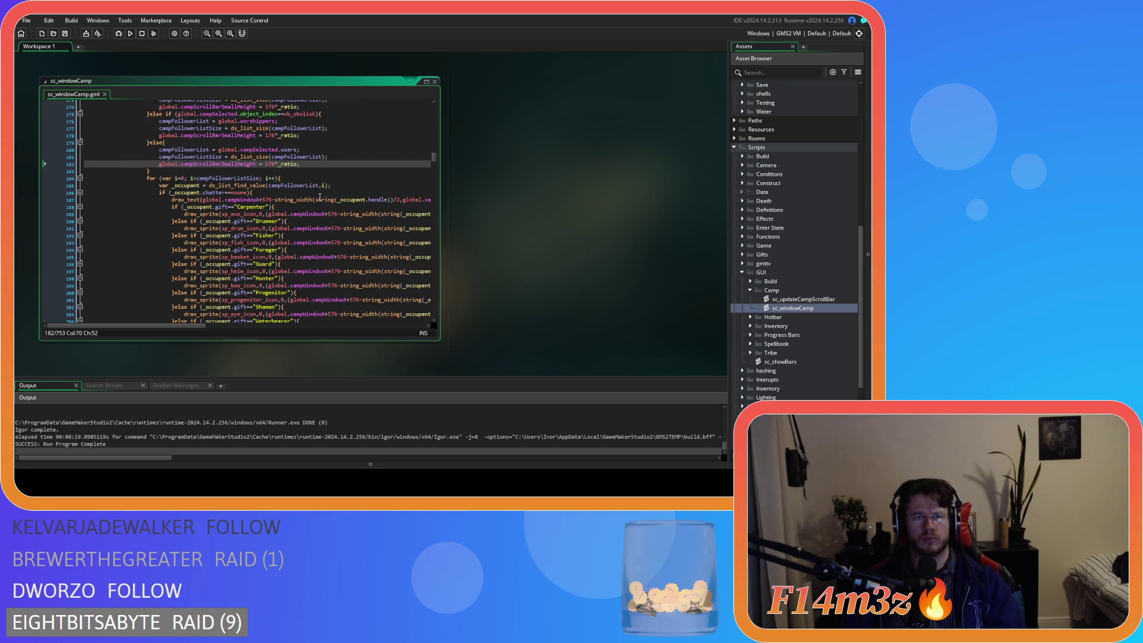
{"action": "scroll", "coordinate": [320, 197], "scroll_direction": "up", "scroll_amount": 6}
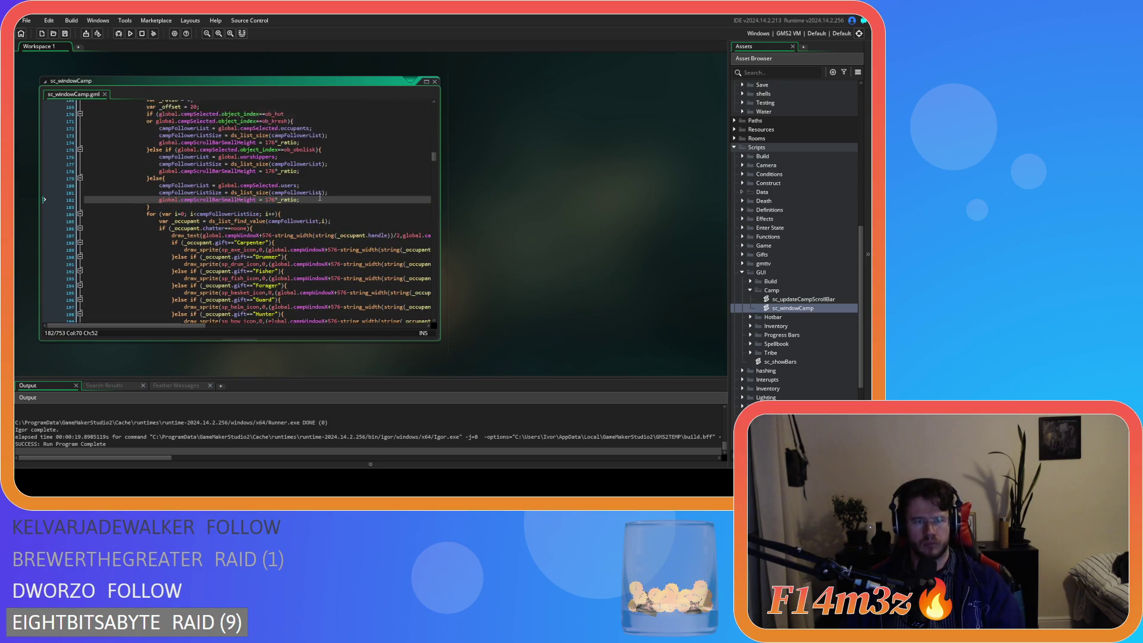
{"action": "left_click_drag", "start_coordinate": [156, 189], "coordinate": [231, 187]}
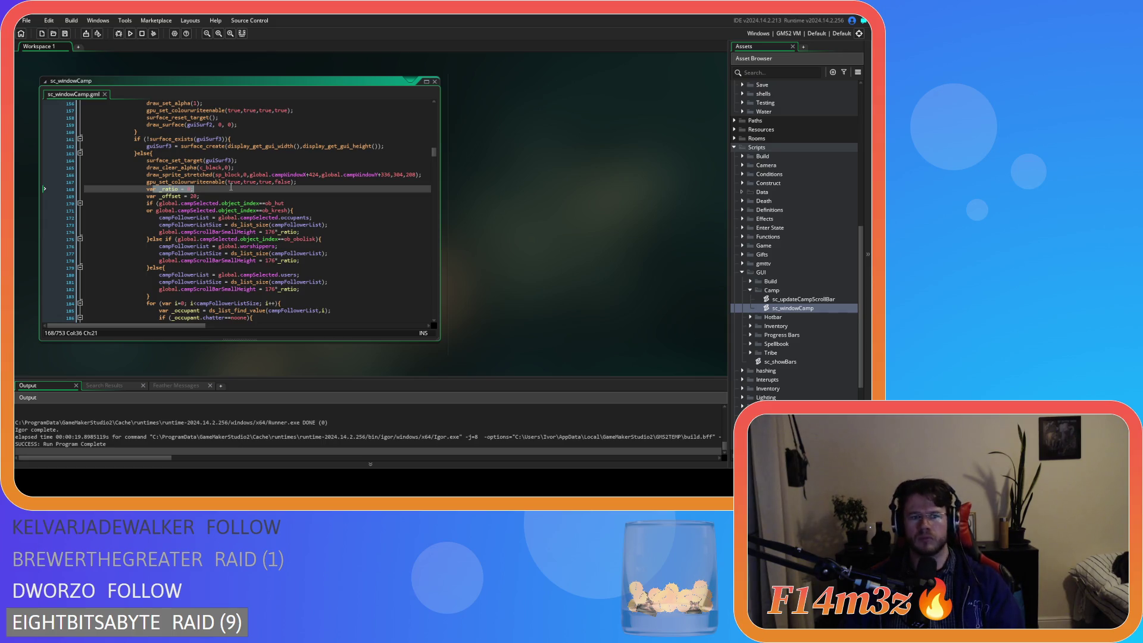
{"action": "scroll", "coordinate": [231, 187], "scroll_direction": "down", "scroll_amount": 15}
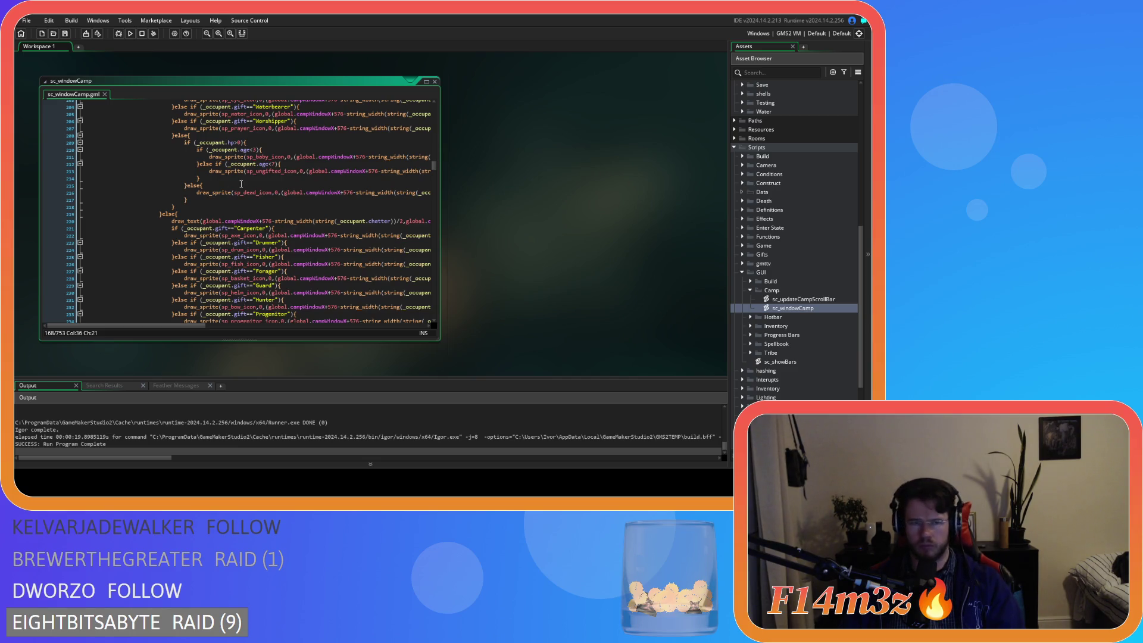
{"action": "mouse_move", "coordinate": [431, 171]}
{"action": "left_mouse_down"}
{"action": "mouse_move", "coordinate": [437, 217]}
{"action": "mouse_move", "coordinate": [426, 113]}
{"action": "mouse_move", "coordinate": [432, 129]}
{"action": "left_mouse_up"}
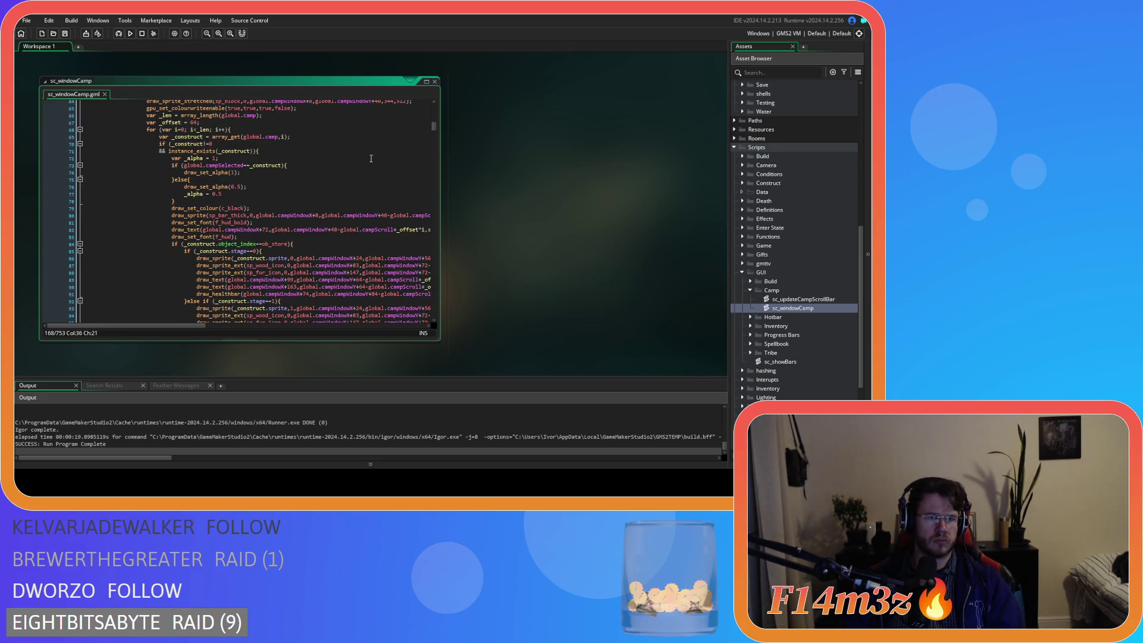
{"action": "scroll", "coordinate": [361, 162], "scroll_direction": "down", "scroll_amount": 4}
{"action": "left_click_drag", "start_coordinate": [434, 129], "coordinate": [438, 210]}
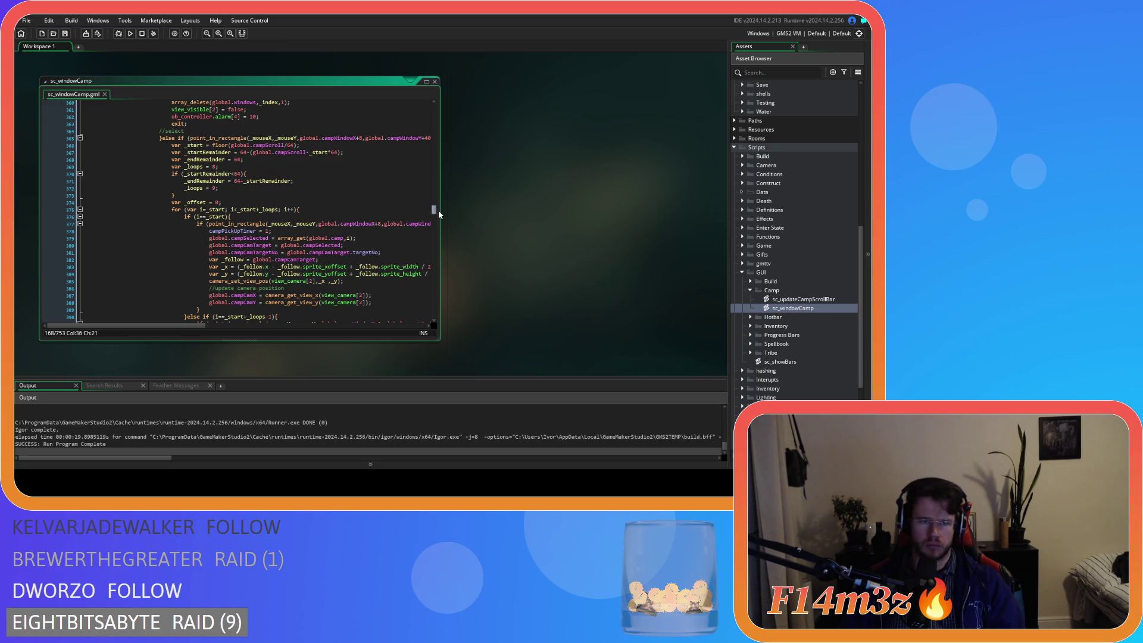
{"action": "mouse_move", "coordinate": [438, 209]}
{"action": "left_mouse_down"}
{"action": "mouse_move", "coordinate": [437, 256]}
{"action": "mouse_move", "coordinate": [433, 109]}
{"action": "left_mouse_up"}
{"action": "left_click_drag", "start_coordinate": [318, 256], "coordinate": [148, 259]}
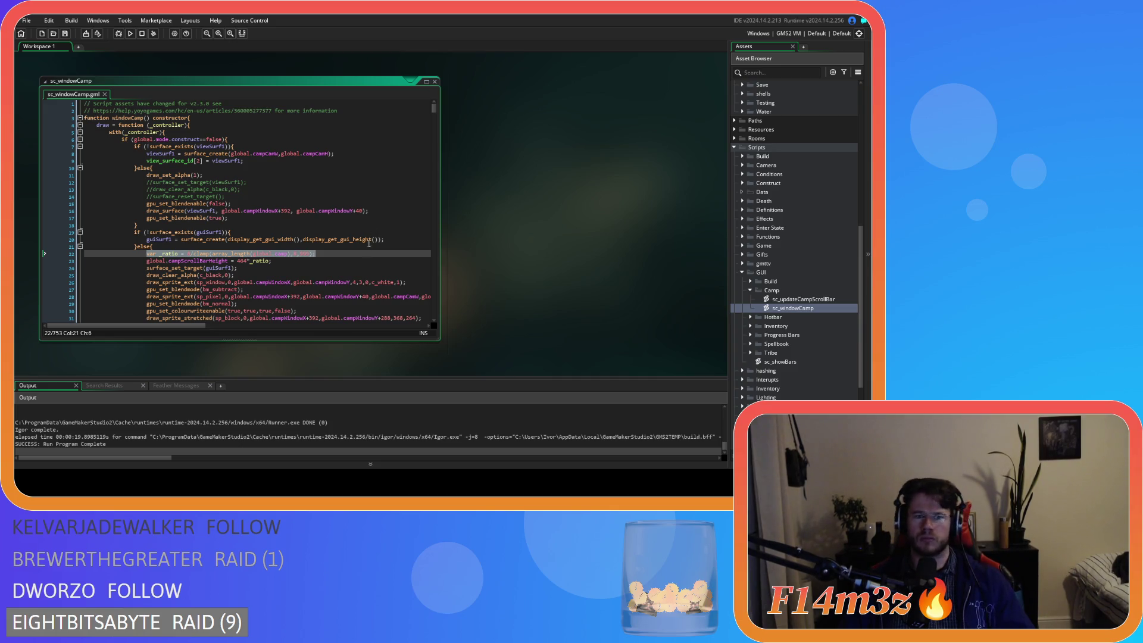
{"action": "mouse_move", "coordinate": [434, 109]}
{"action": "left_mouse_down"}
{"action": "mouse_move", "coordinate": [436, 173]}
{"action": "mouse_move", "coordinate": [433, 155]}
{"action": "left_mouse_up"}
Paste '_ratio = 8/clamp(array_length(global.camp),8,999)' as line 174 without 'var', then rebuild and test
{"action": "left_click", "coordinate": [342, 206]}
{"action": "key", "text": "Return"}
{"action": "type", "text": "var _ratio = 8/clamp(array_length(global.camp),8,999);"}
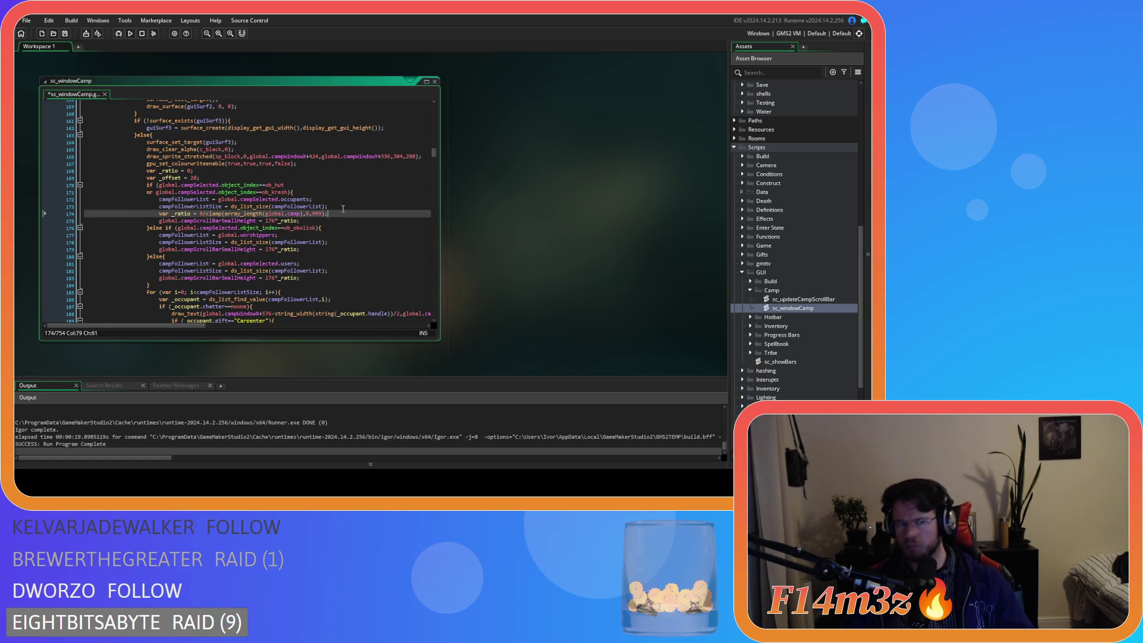
{"action": "left_click", "coordinate": [182, 213]}
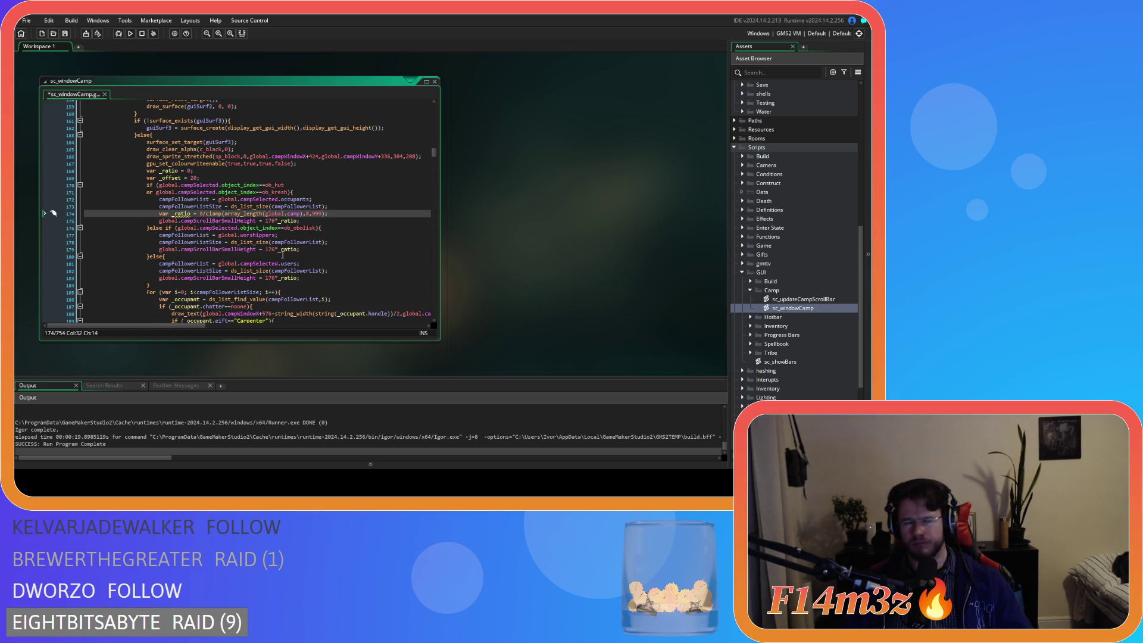
{"action": "left_click", "coordinate": [171, 213]}
{"action": "key", "text": "BackSpace"}
{"action": "key", "text": "BackSpace"}
{"action": "key", "text": "BackSpace"}
{"action": "key", "text": "F5"}
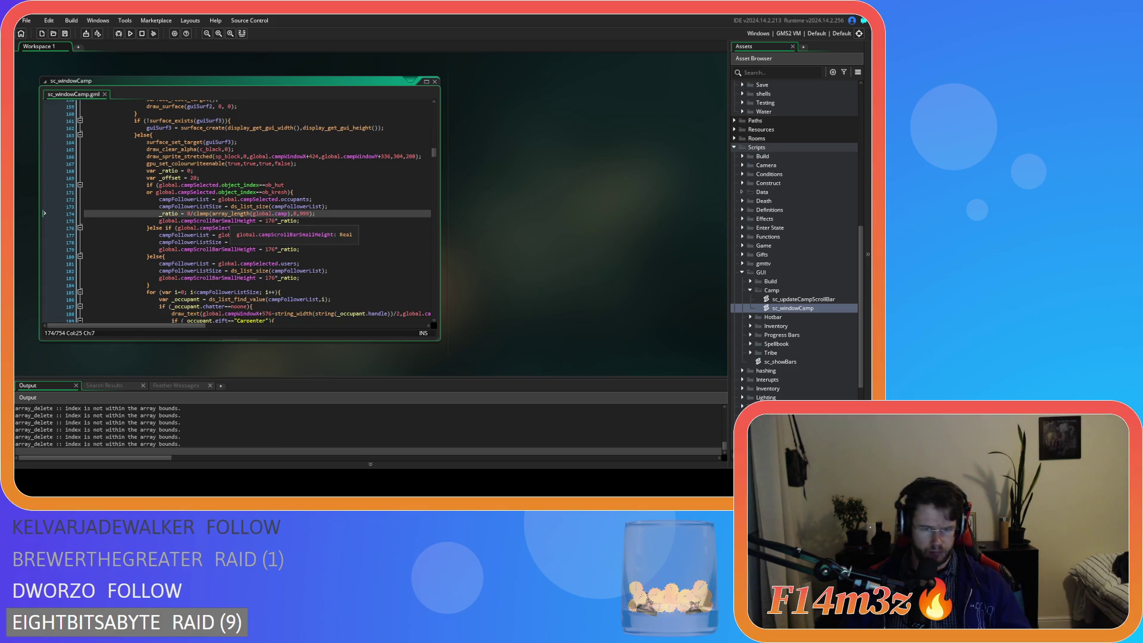
{"action": "key", "text": "alt+Tab"}
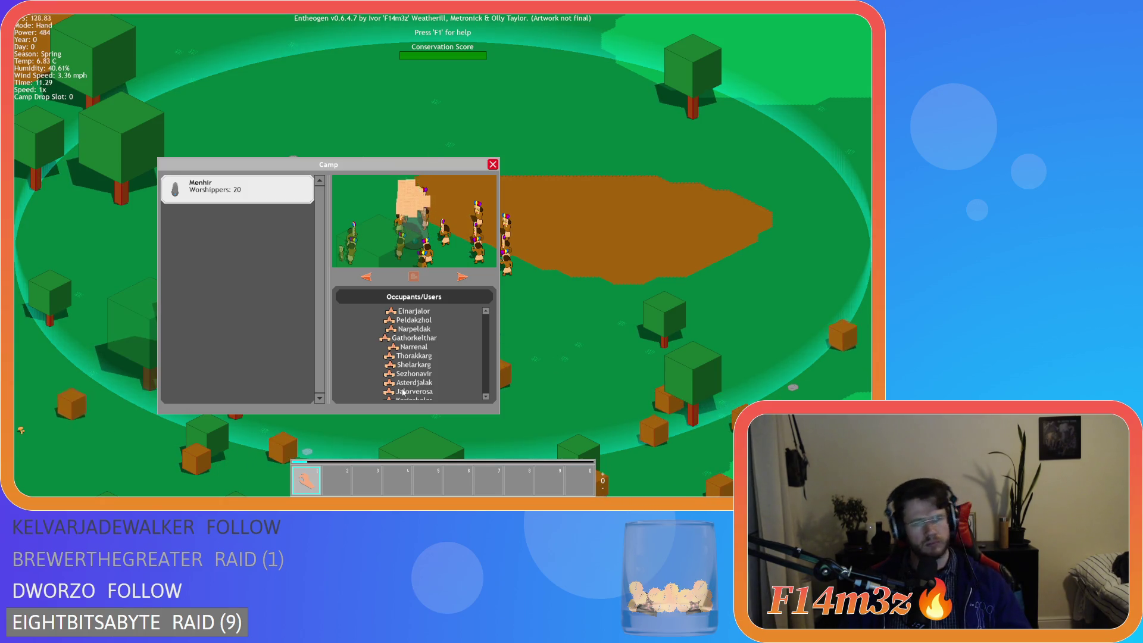
Close the Camp window, decline the quit prompt, and reopen the Camp window
{"action": "key", "text": "Escape"}
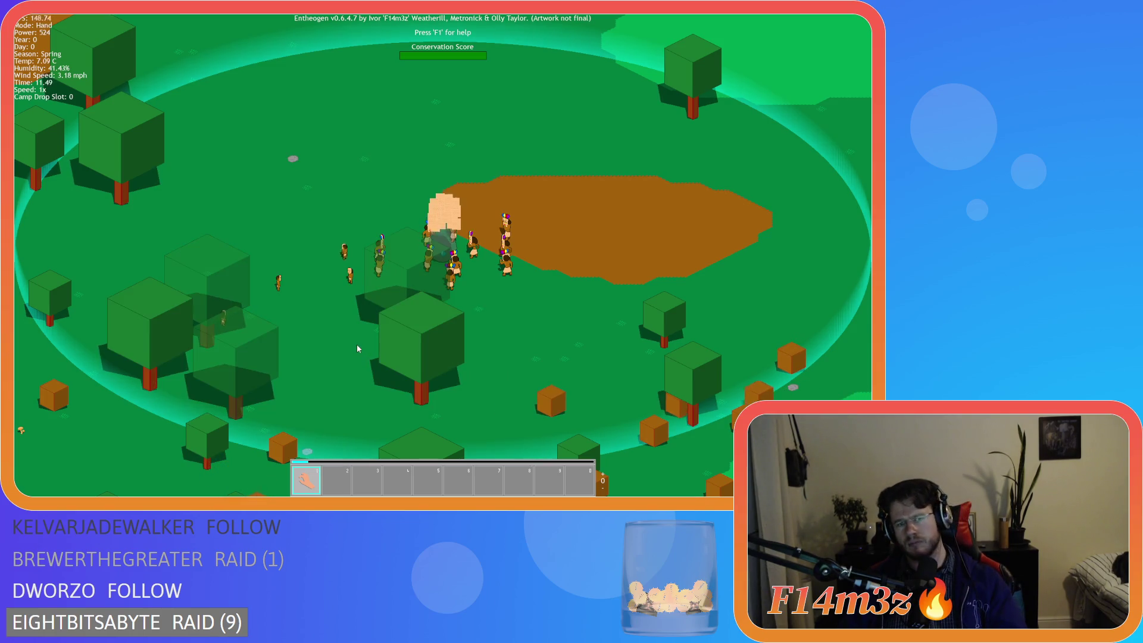
{"action": "key", "text": "Escape"}
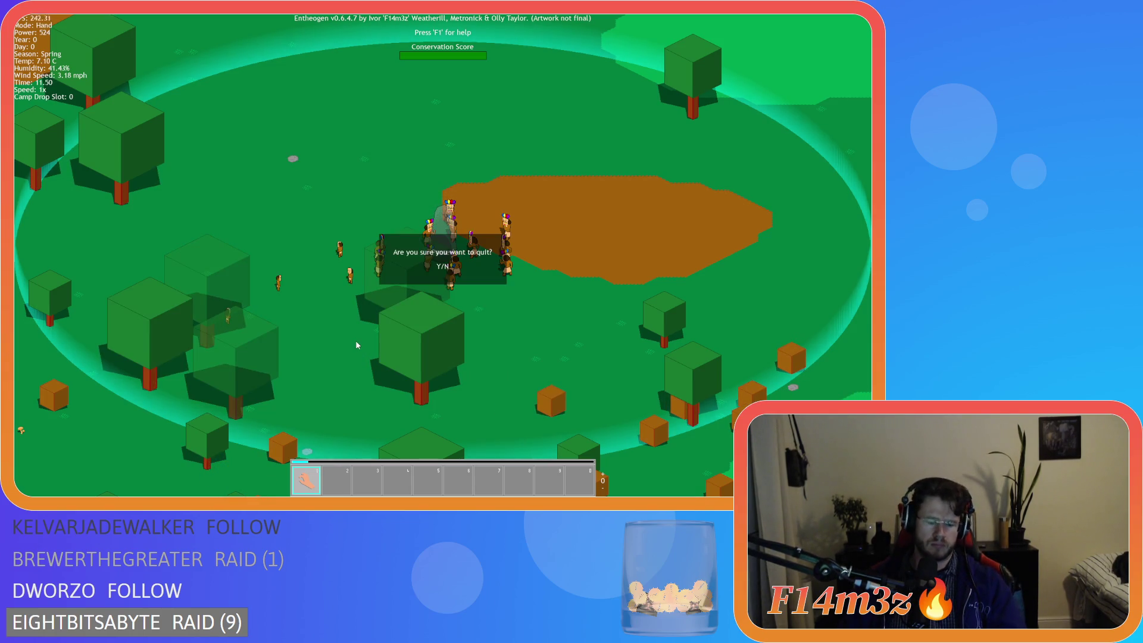
{"action": "key", "text": "n"}
{"action": "key", "text": "c"}
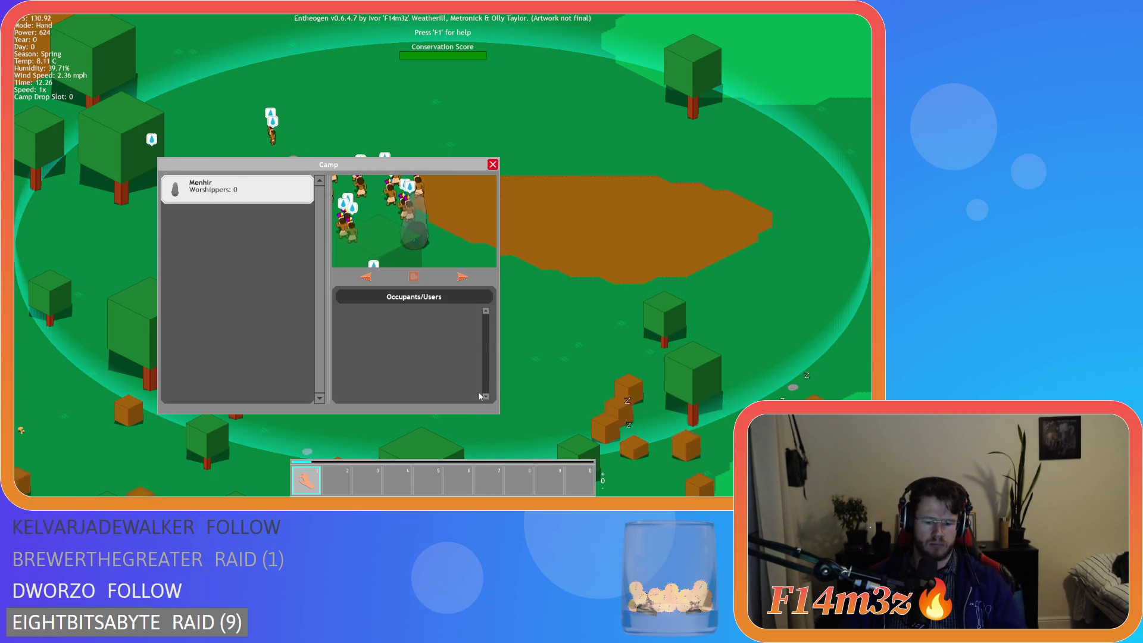
Run at 8x speed until the camp fills, return to 1x, then quit the game
{"action": "key", "text": "plus"}
{"action": "key", "text": "plus"}
{"action": "key", "text": "plus"}
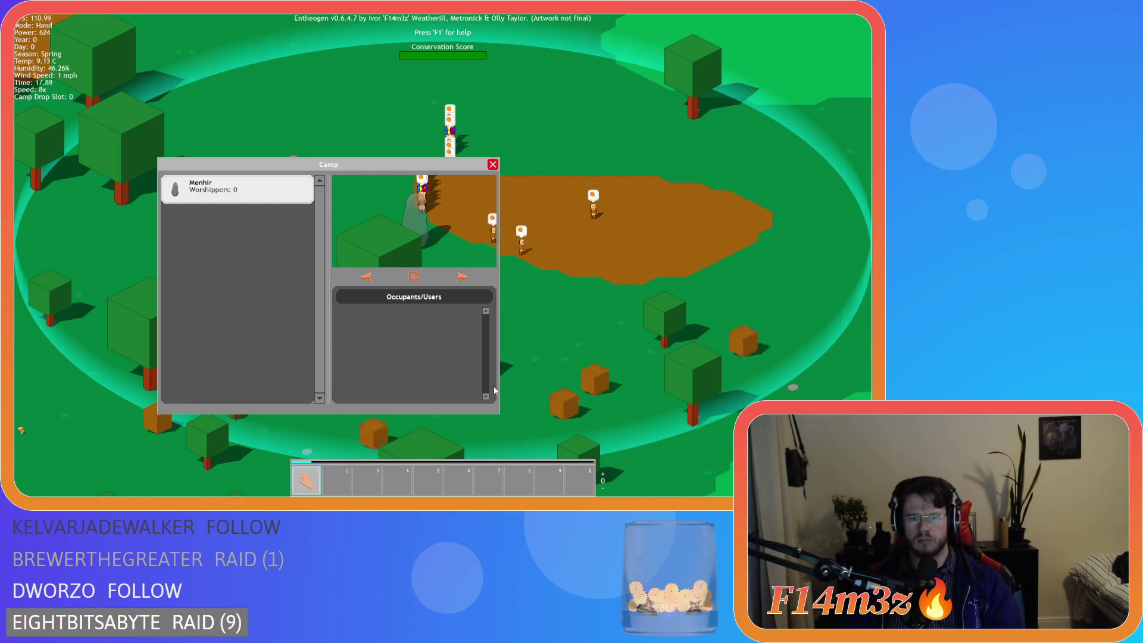
{"action": "key", "text": "minus"}
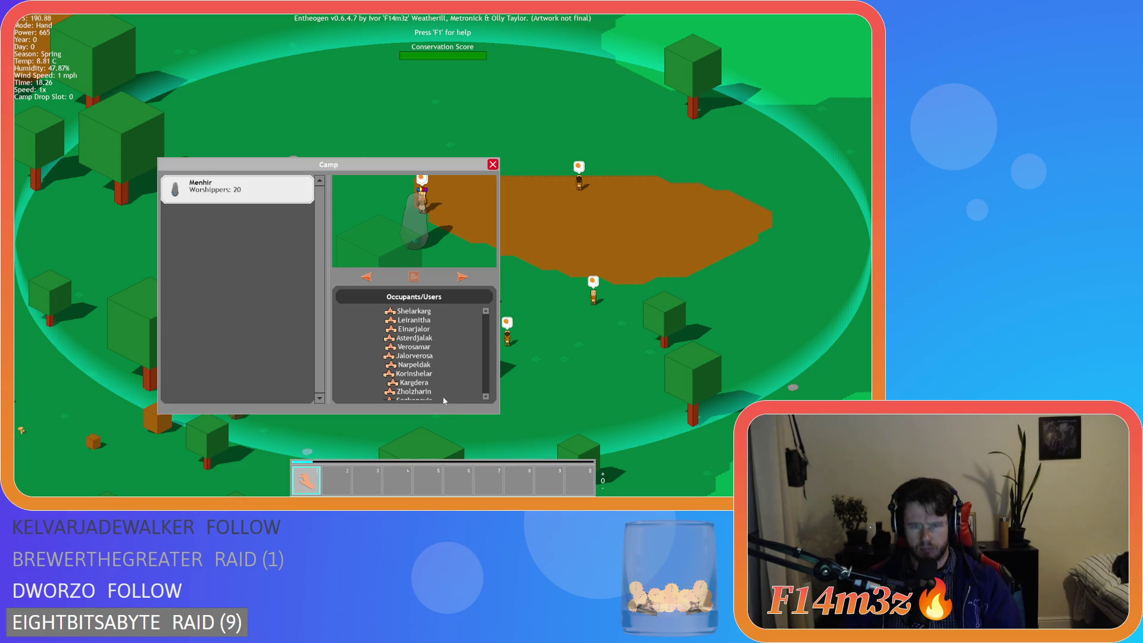
{"action": "key", "text": "Escape"}
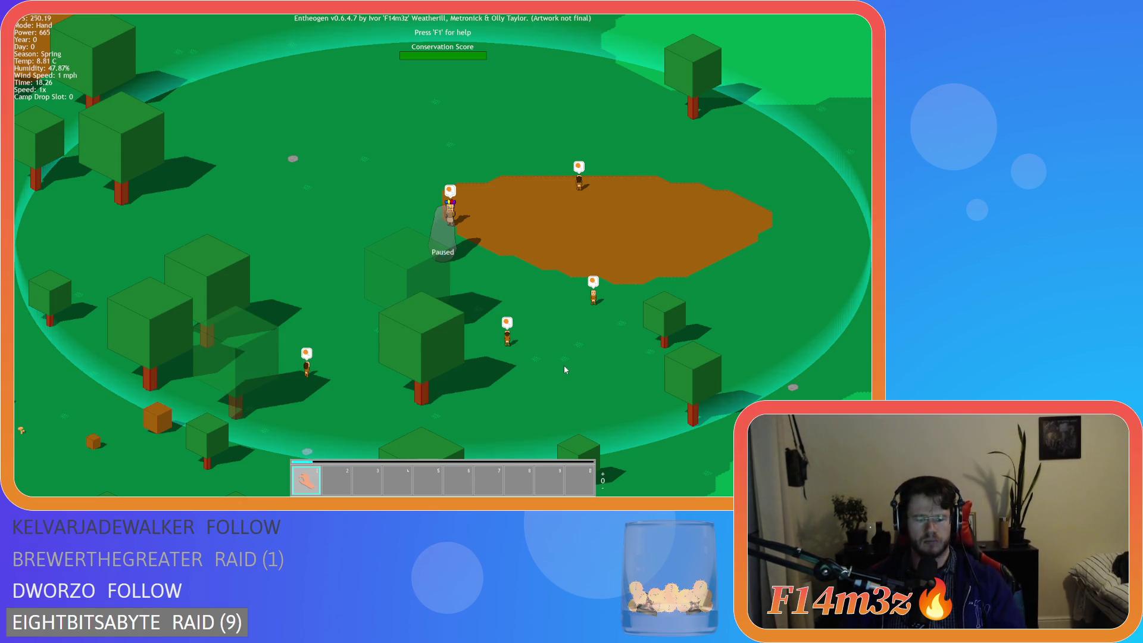
{"action": "key", "text": "Escape"}
{"action": "key", "text": "y"}
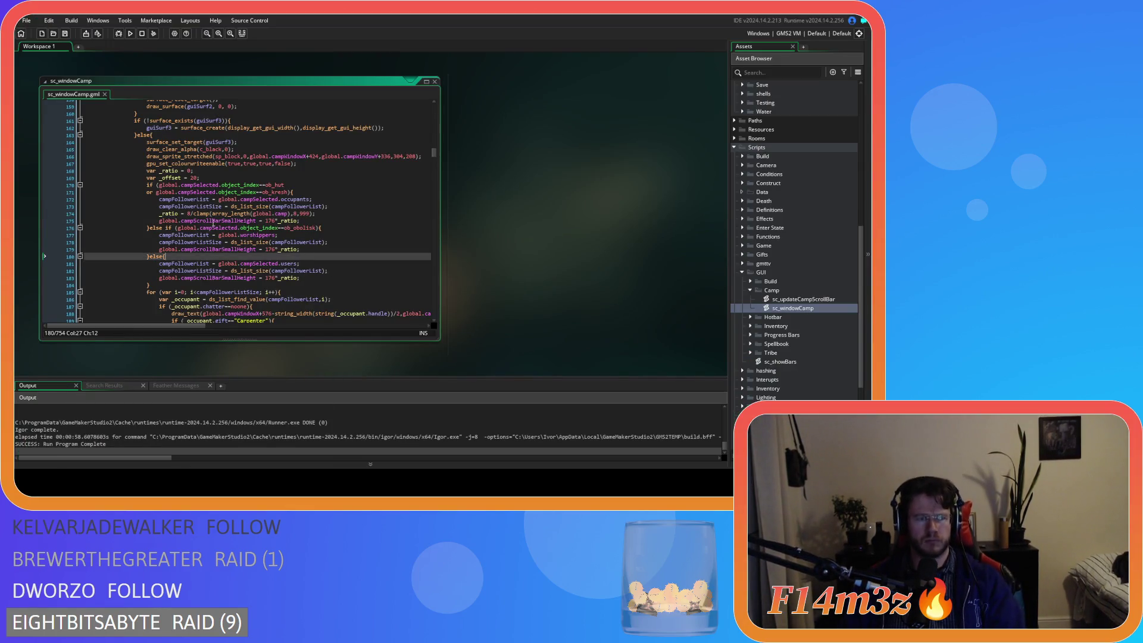
Rewrite line 174 as _ratio = 10/clamp(campFollowerListSize,10,999) and save
{"action": "left_click", "coordinate": [188, 214]}
{"action": "type", "text": "10"}
{"action": "double_click", "coordinate": [300, 213]}
{"action": "type", "text": "10"}
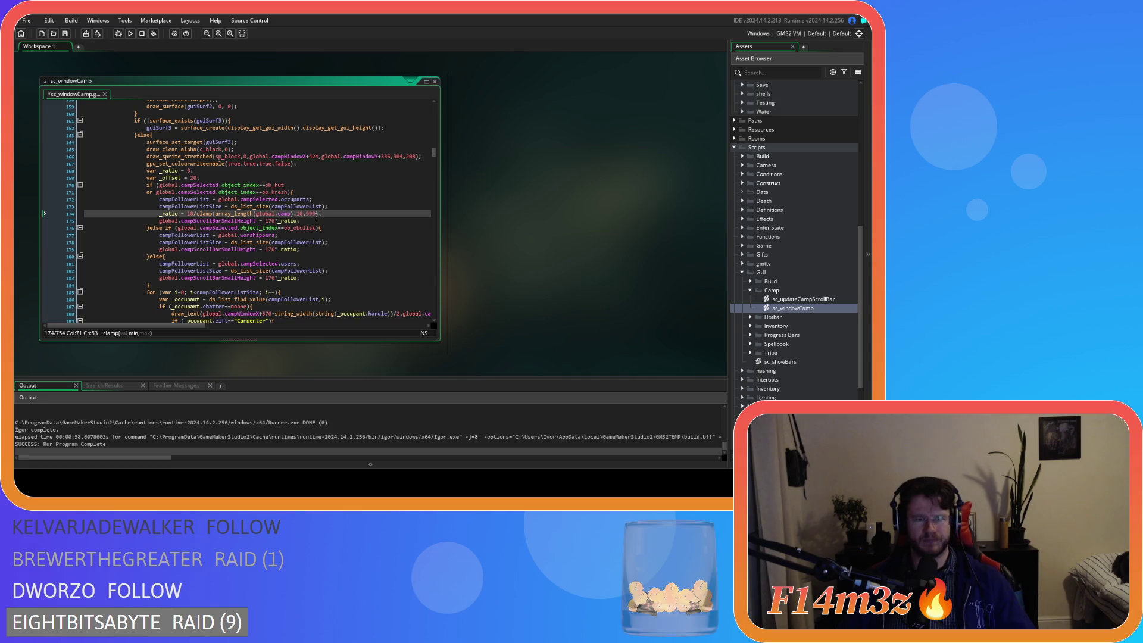
{"action": "left_click", "coordinate": [329, 213]}
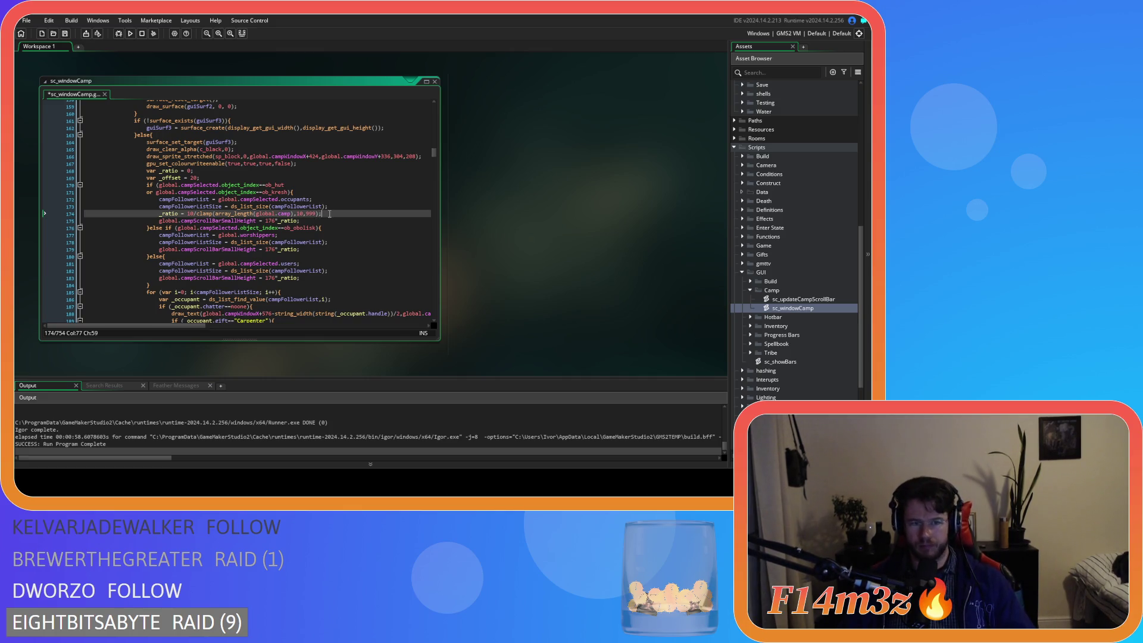
{"action": "double_click", "coordinate": [178, 206]}
{"action": "key", "text": "ctrl+c"}
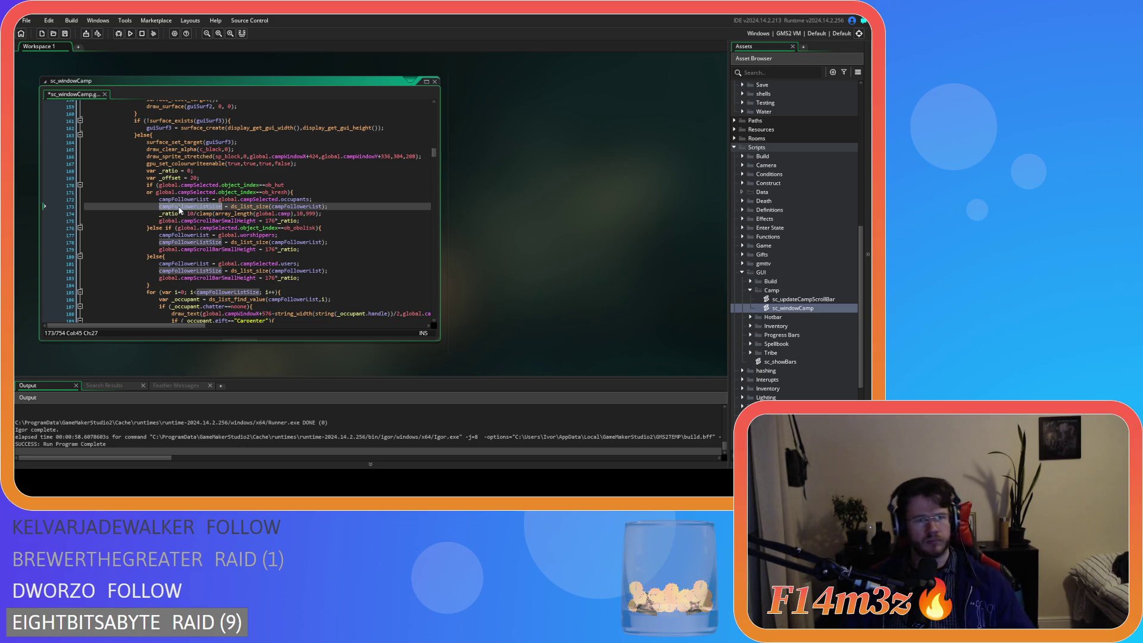
{"action": "key", "text": "Down"}
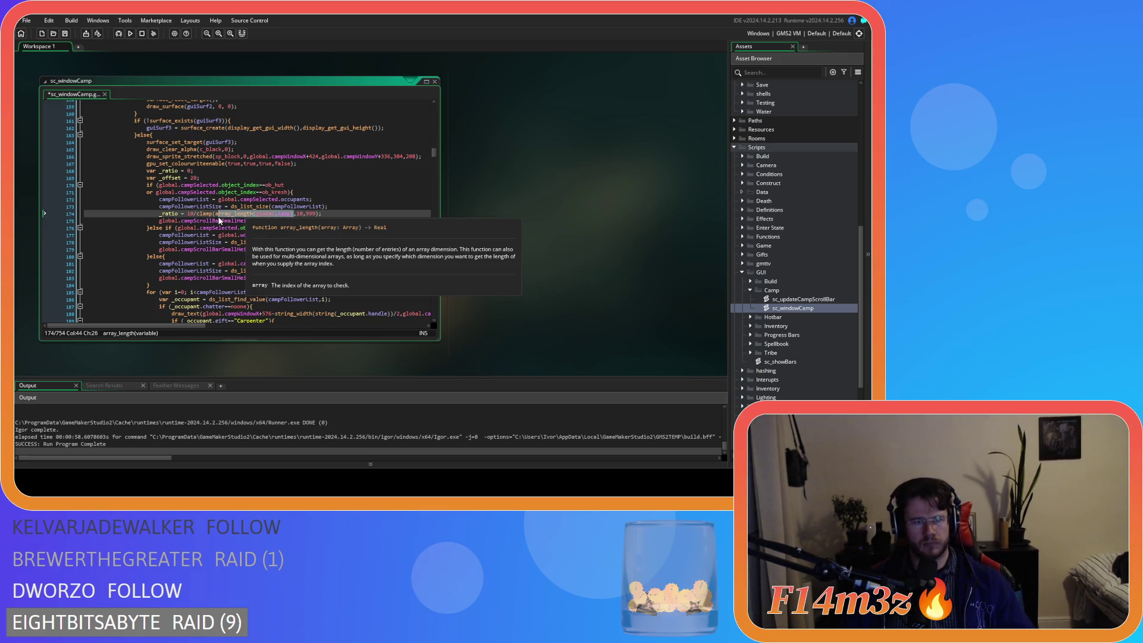
{"action": "key", "text": "ctrl+v"}
{"action": "key", "text": "ctrl+s"}
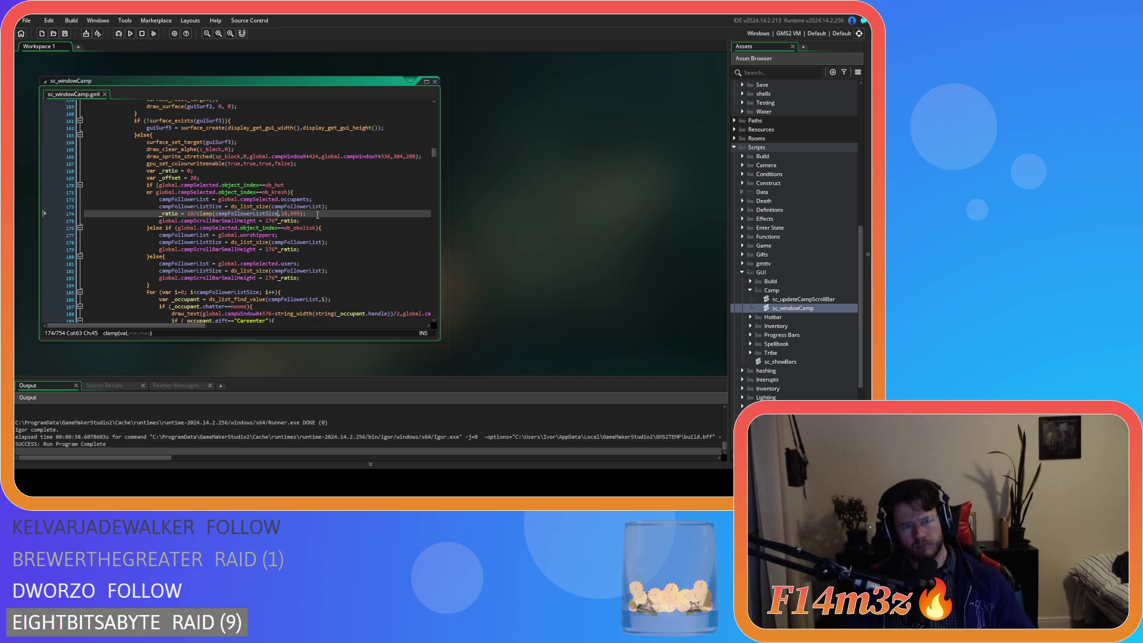
Copy the _ratio line into the worshippers and users branches, then save
{"action": "left_click_drag", "start_coordinate": [317, 215], "coordinate": [159, 219]}
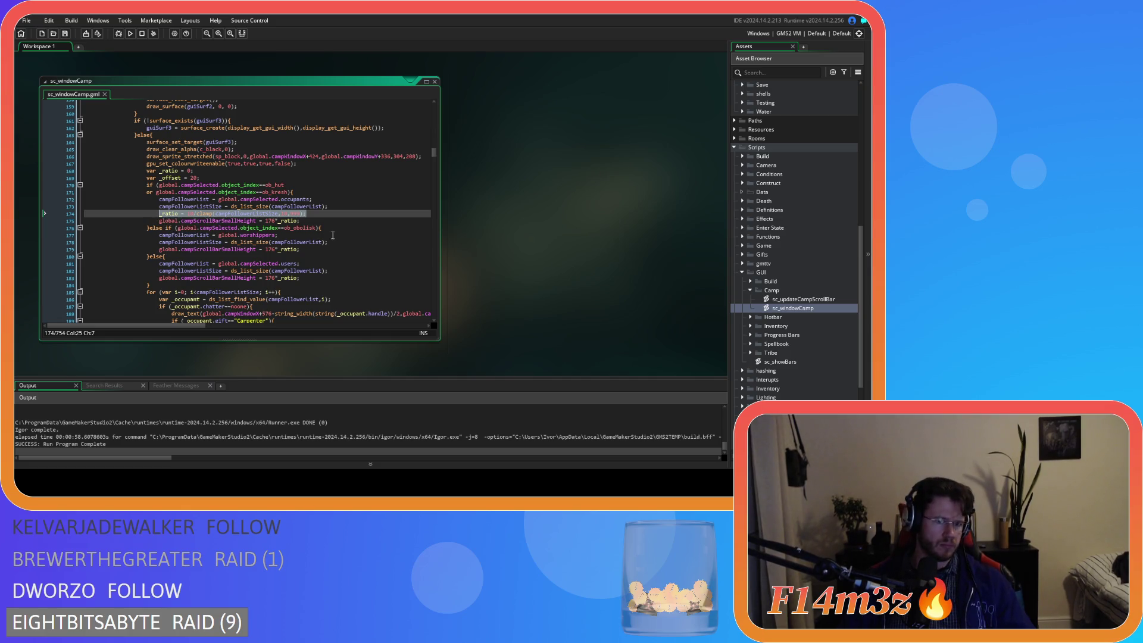
{"action": "left_click", "coordinate": [347, 242]}
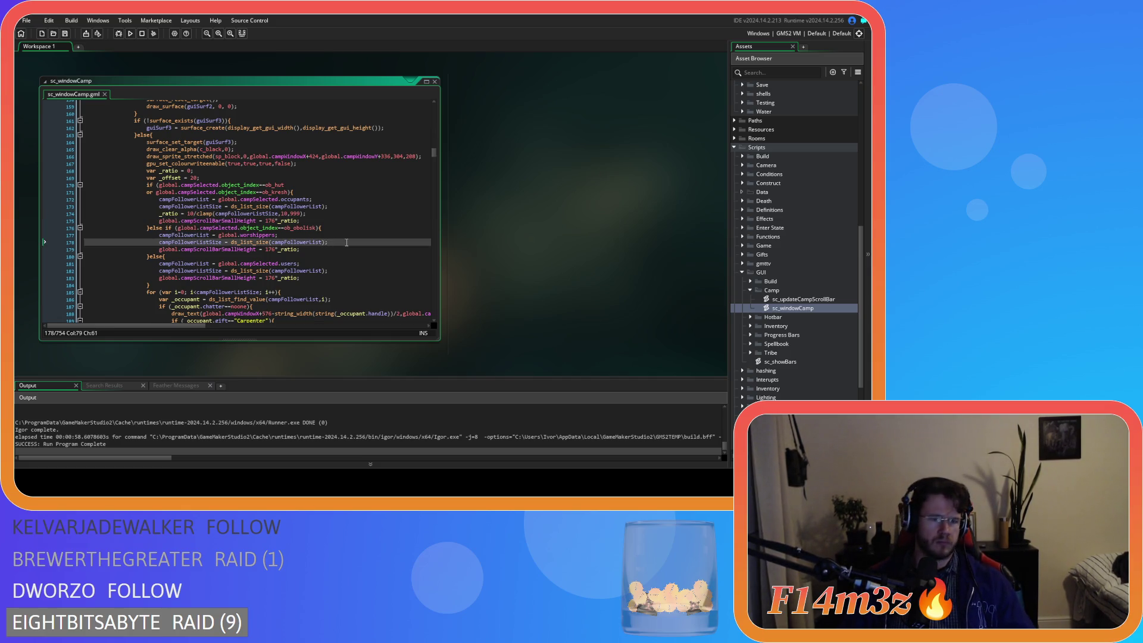
{"action": "key", "text": "Return"}
{"action": "type", "text": "_ratio = 10/clamp(campFollowerListSize,10,999);"}
{"action": "left_click", "coordinate": [342, 278]}
{"action": "key", "text": "Return"}
{"action": "key", "text": "ctrl+v"}
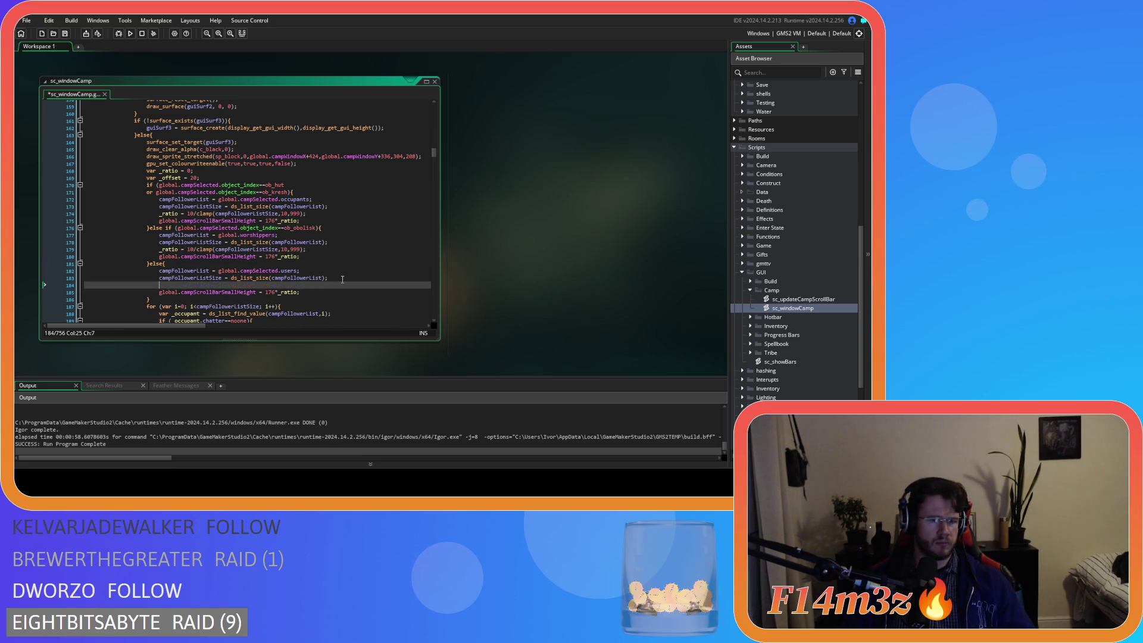
{"action": "key", "text": "ctrl+s"}
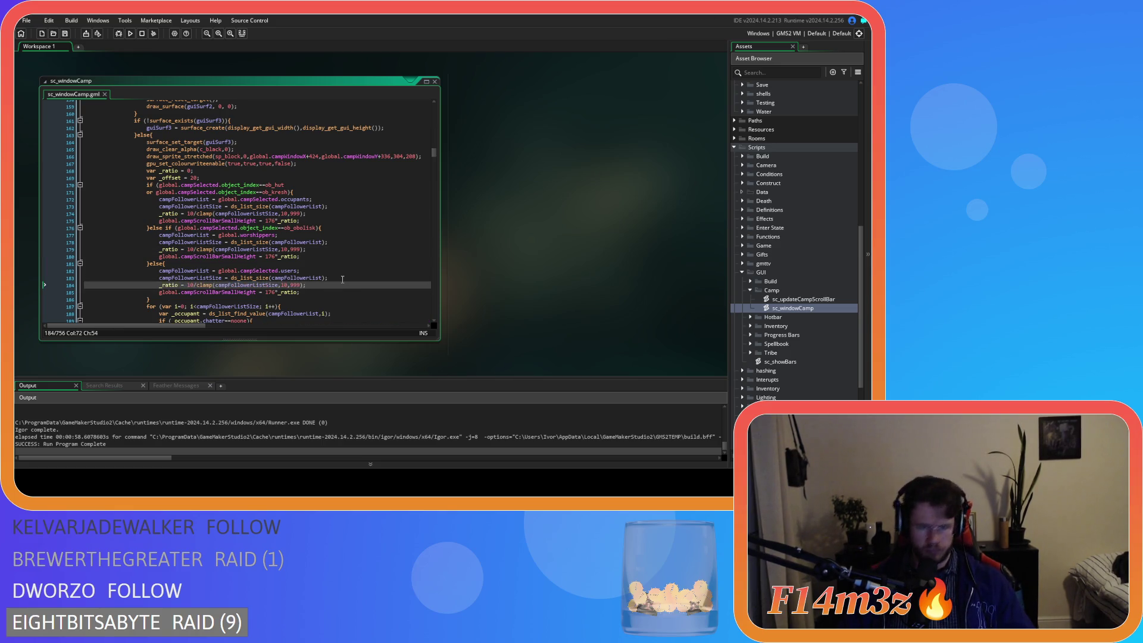
Change the scroll bar height factor 176 to 168 in the branch height lines
{"action": "key", "text": "Down"}
{"action": "key", "text": "Left"}
{"action": "key", "text": "Left"}
{"action": "key", "text": "Left"}
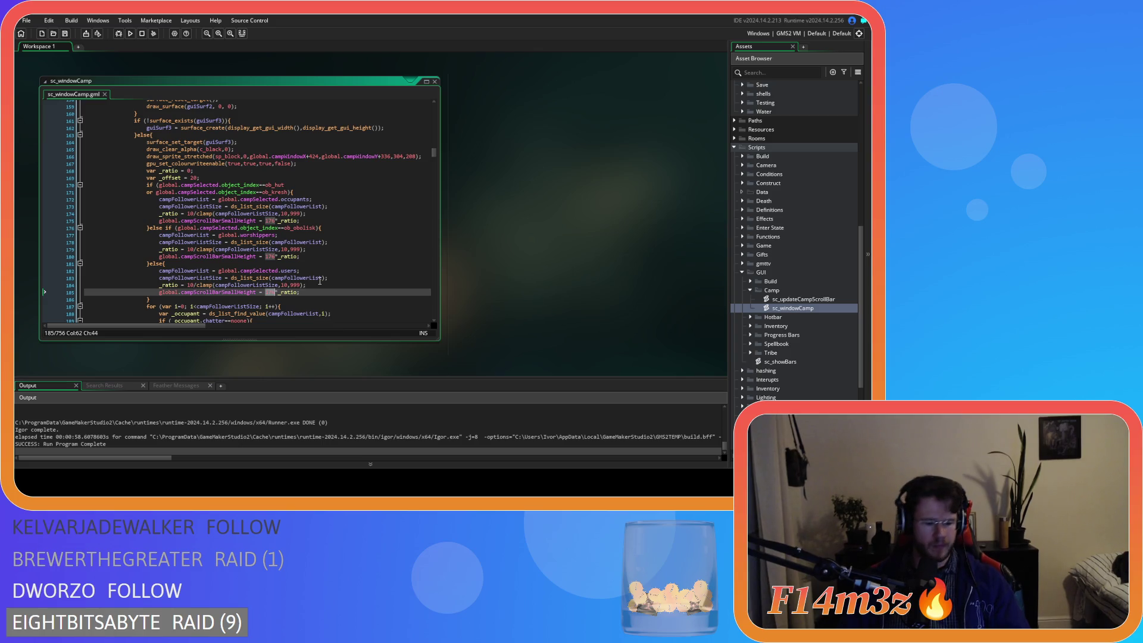
{"action": "key", "text": "BackSpace"}
{"action": "type", "text": "8"}
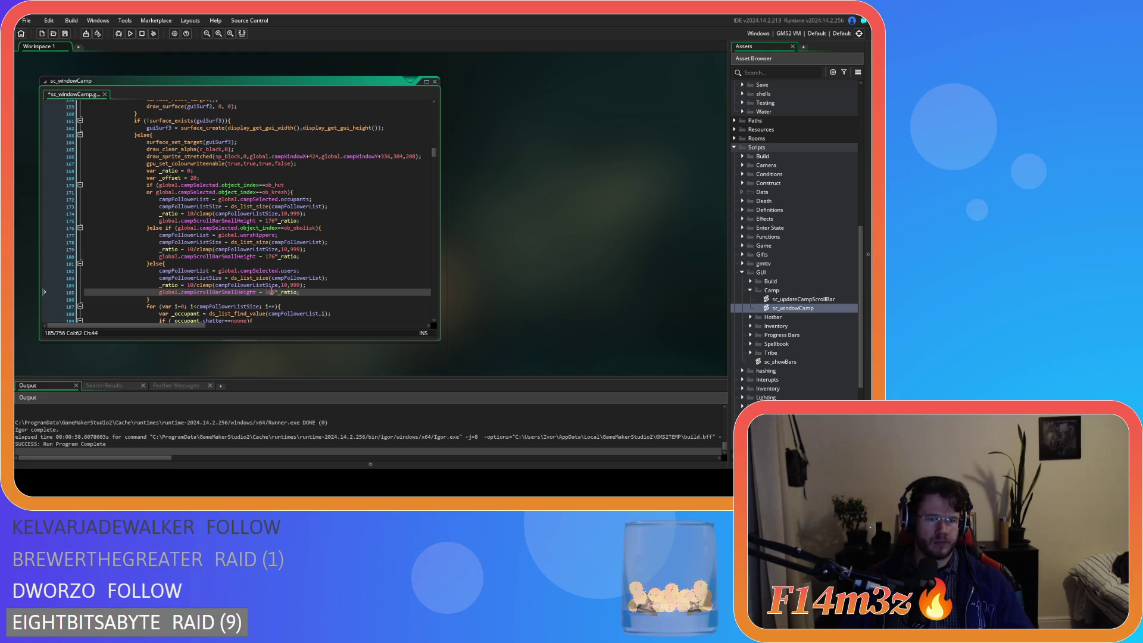
{"action": "left_click", "coordinate": [273, 266]}
{"action": "left_click", "coordinate": [272, 257]}
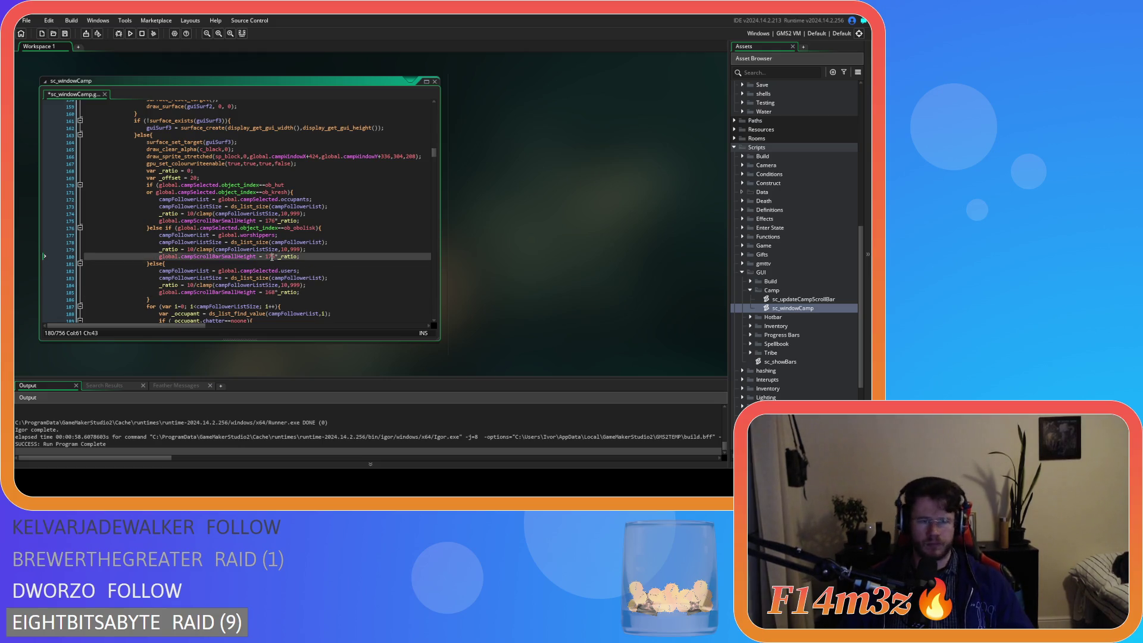
{"action": "double_click", "coordinate": [269, 256]}
{"action": "type", "text": "168"}
{"action": "double_click", "coordinate": [271, 221]}
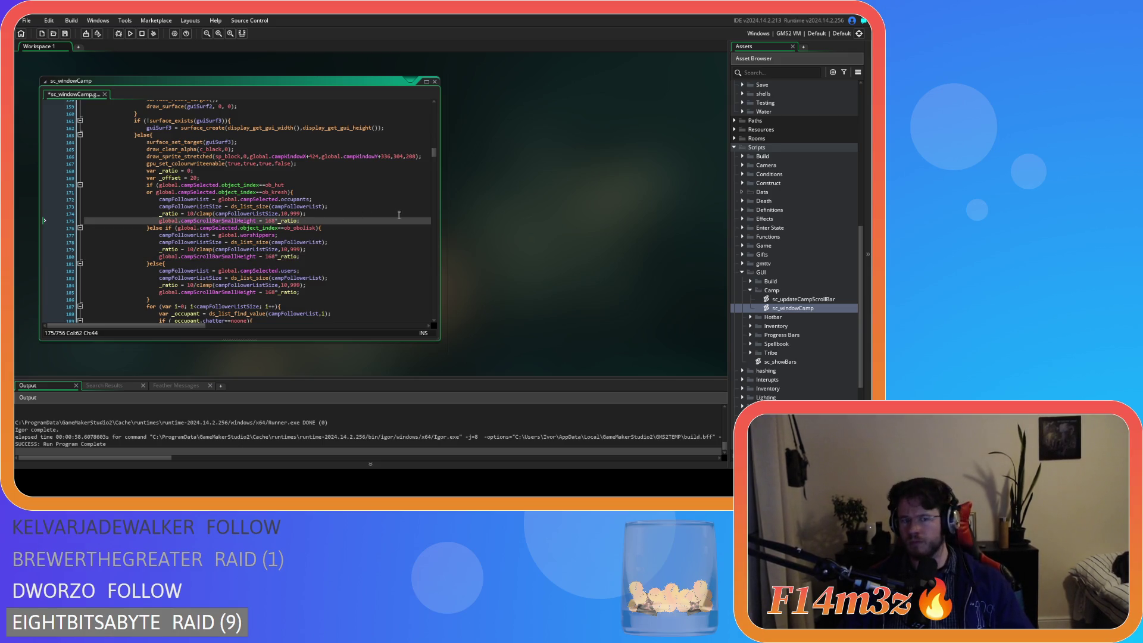
Check the scroll track height value on line 38 and save the script
{"action": "scroll", "coordinate": [387, 228], "scroll_direction": "up", "scroll_amount": 20}
{"action": "scroll", "coordinate": [387, 228], "scroll_direction": "up", "scroll_amount": 20}
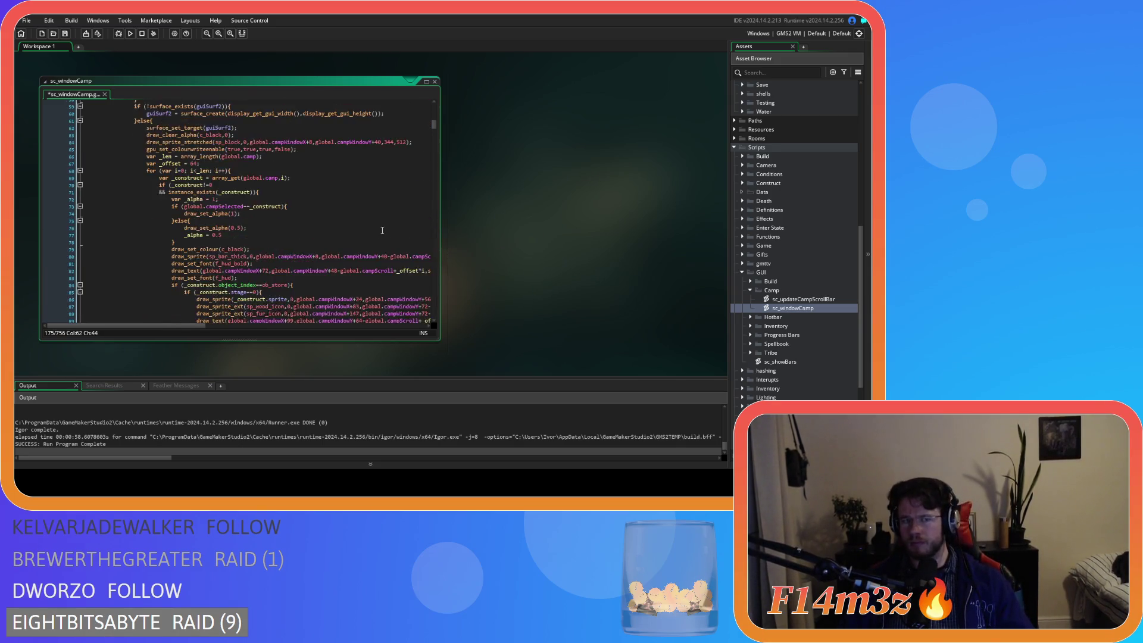
{"action": "scroll", "coordinate": [375, 236], "scroll_direction": "down", "scroll_amount": 2}
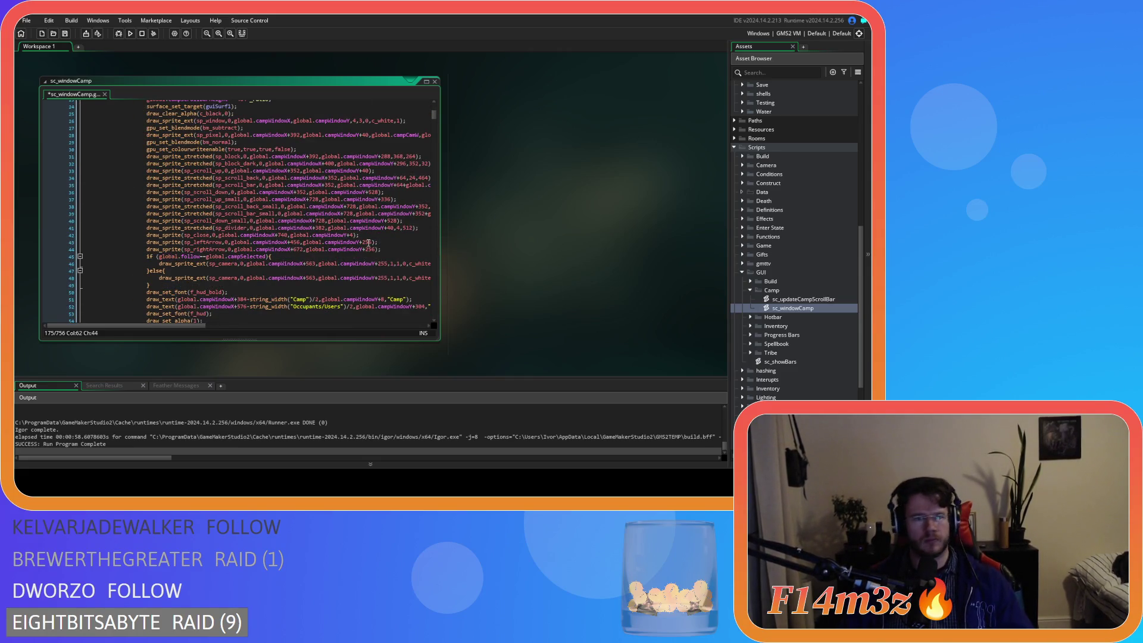
{"action": "left_click_drag", "start_coordinate": [170, 327], "coordinate": [213, 325]}
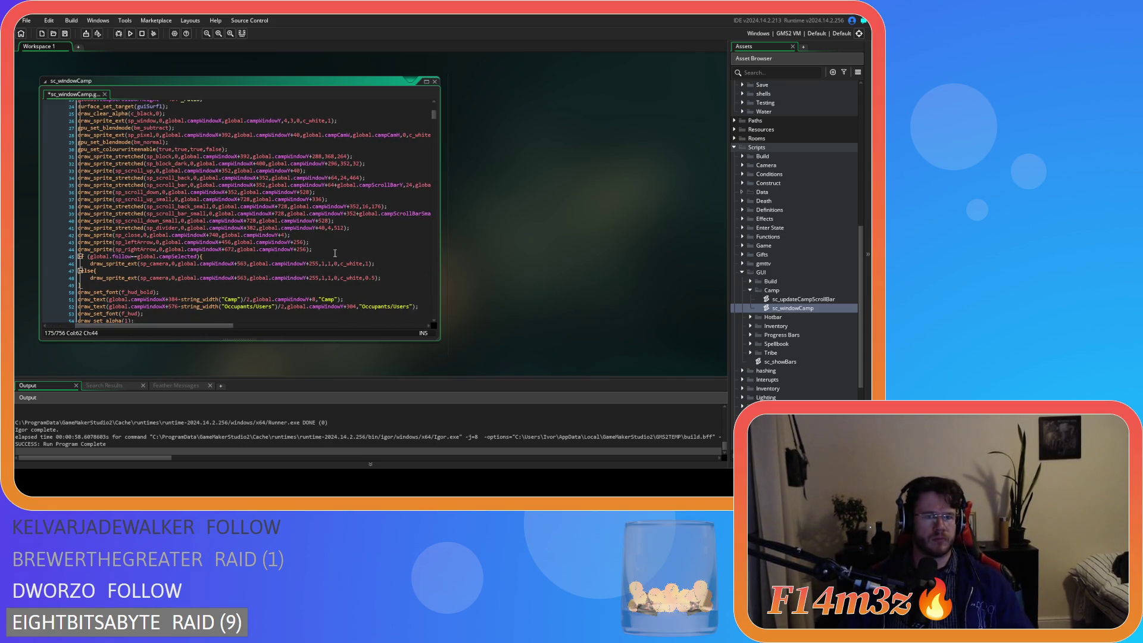
{"action": "left_click", "coordinate": [285, 206]}
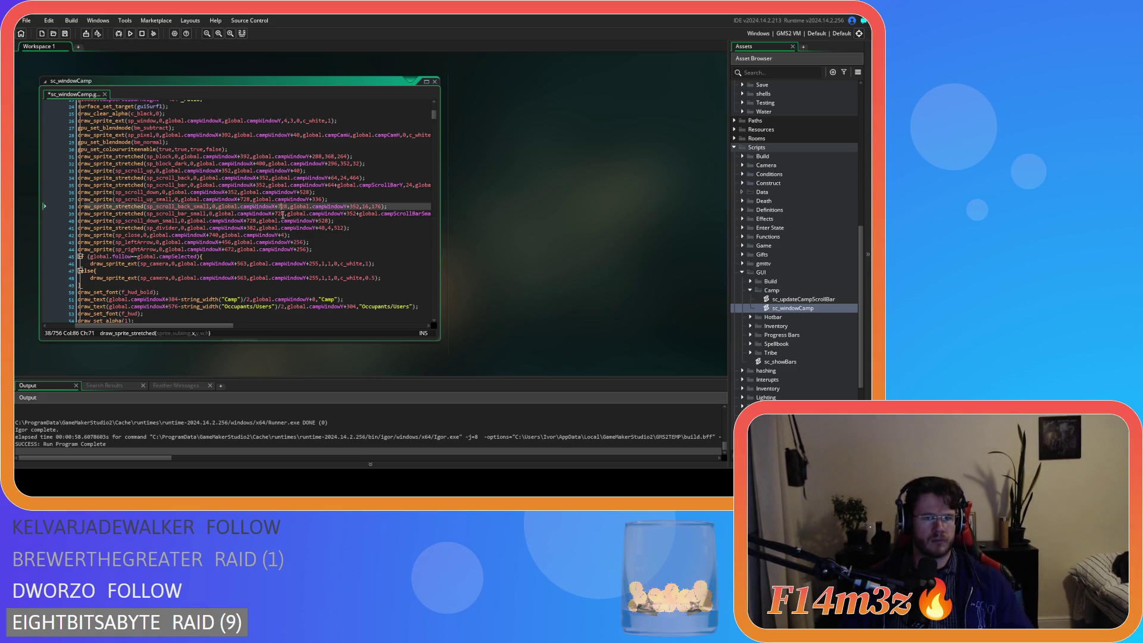
{"action": "left_click", "coordinate": [378, 206]}
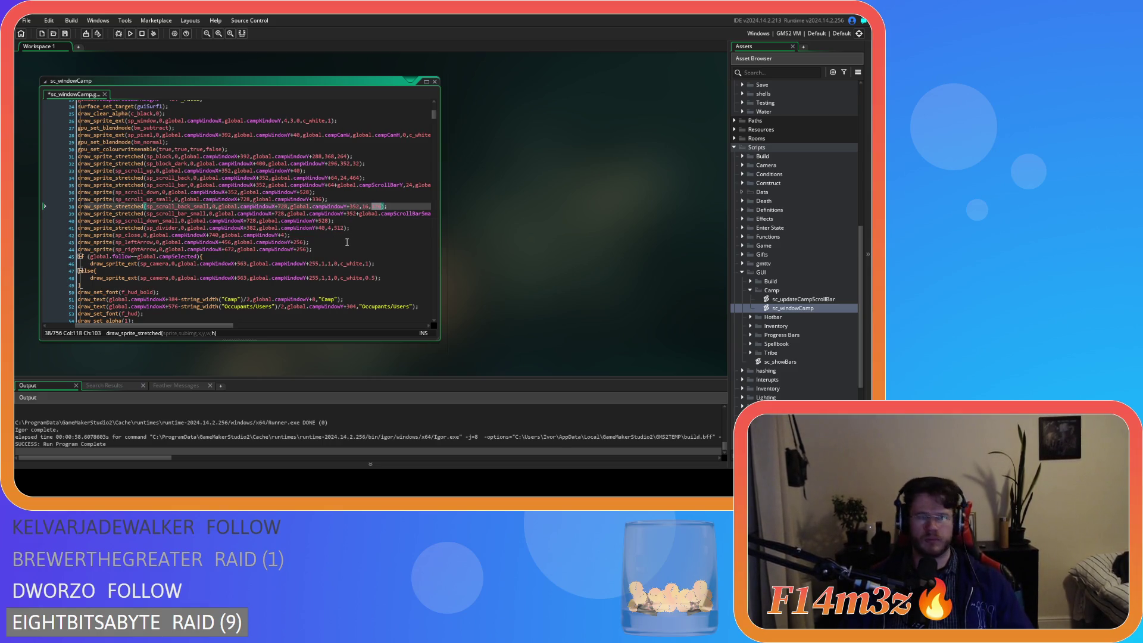
{"action": "key", "text": "ctrl+s"}
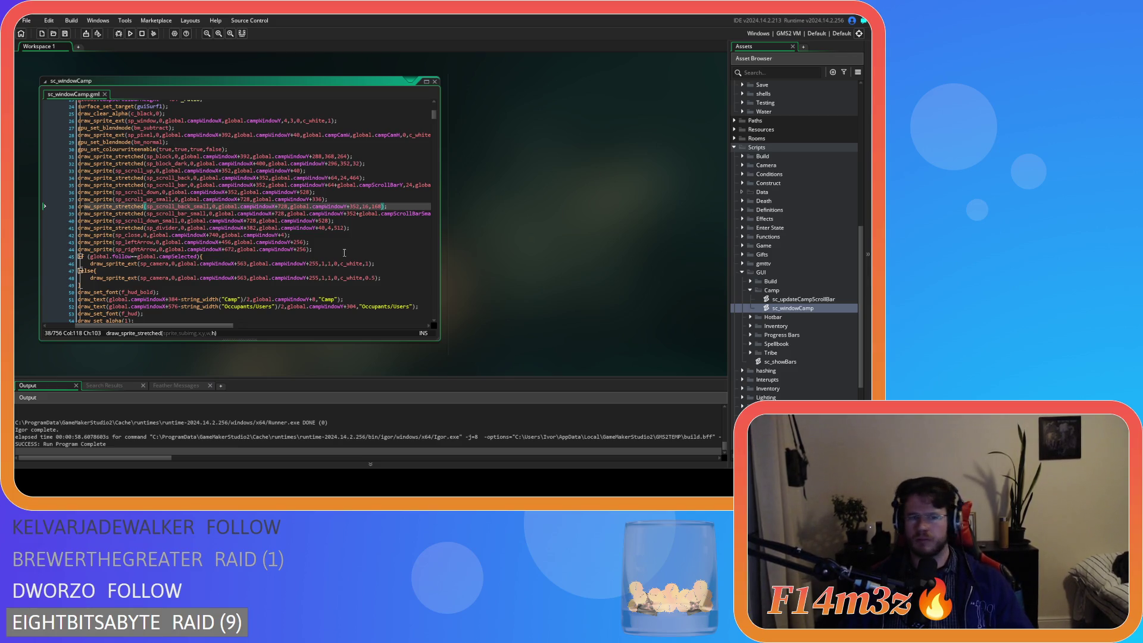
Adjust the small down-arrow's vertical offset on line 40 by adding 02, and save
{"action": "scroll", "coordinate": [204, 326], "scroll_direction": "left", "scroll_amount": 2}
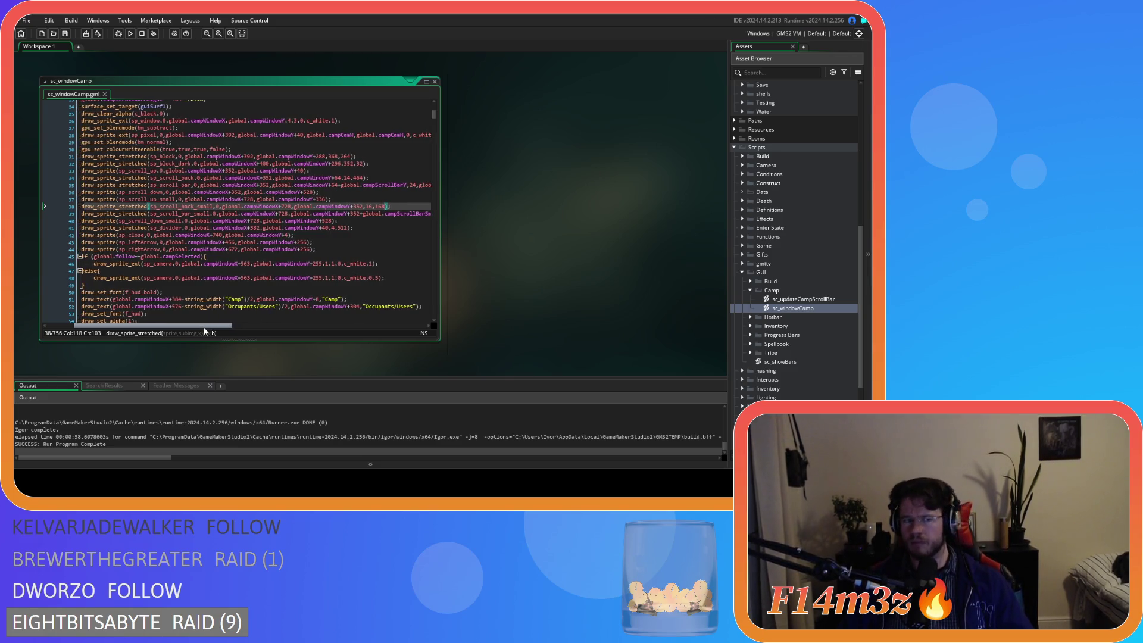
{"action": "left_click_drag", "start_coordinate": [204, 326], "coordinate": [270, 307]}
{"action": "scroll", "coordinate": [228, 311], "scroll_direction": "left", "scroll_amount": 3}
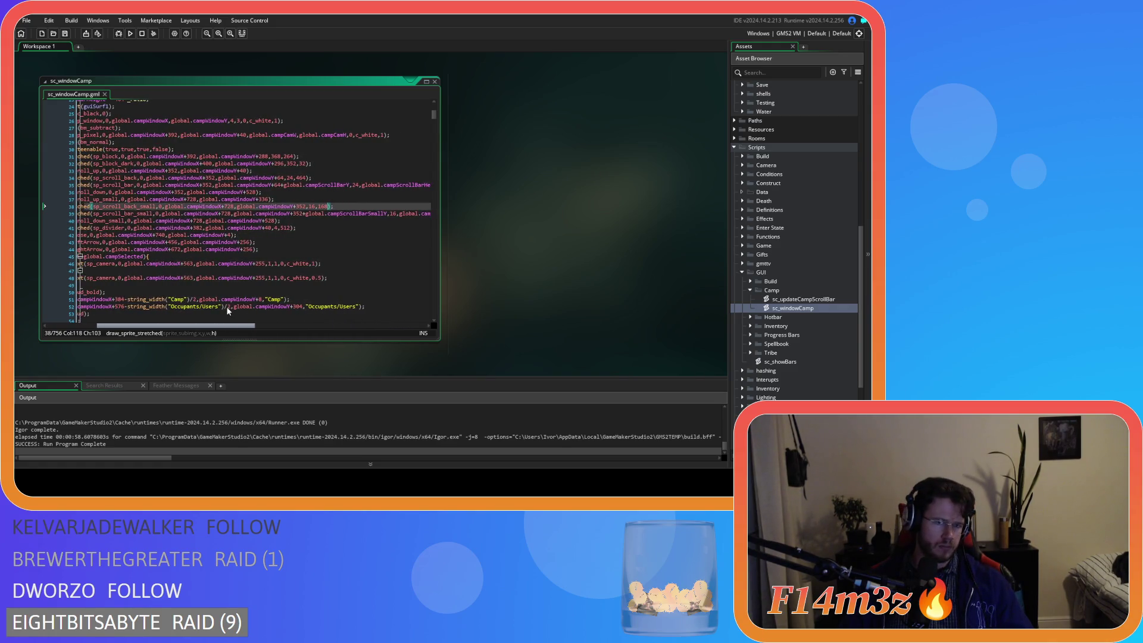
{"action": "key", "text": "Down"}
{"action": "key", "text": "Down"}
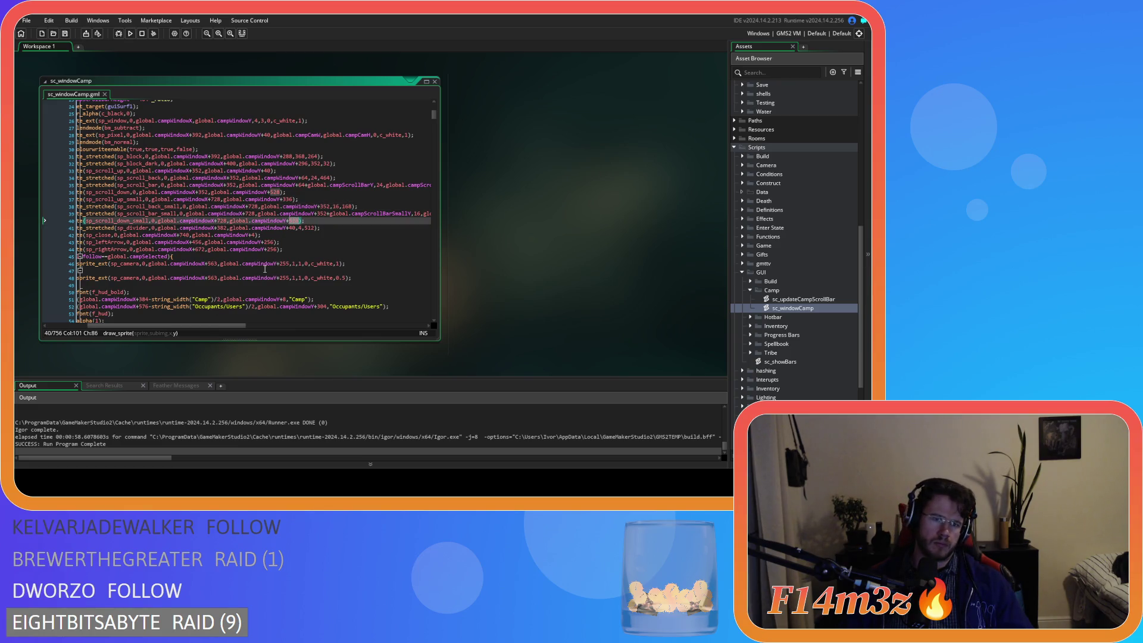
{"action": "type", "text": "0"}
{"action": "type", "text": "2"}
{"action": "key", "text": "ctrl+s"}
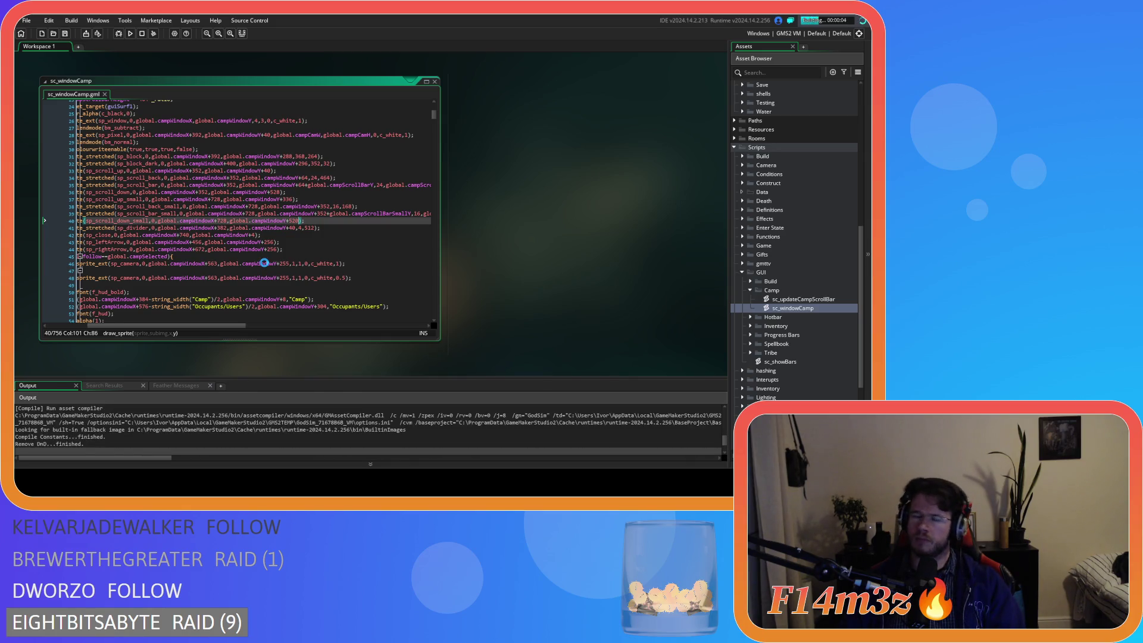
Stop the game, trim a digit from line 166's panel height, then rebuild and launch
{"action": "left_click", "coordinate": [142, 35]}
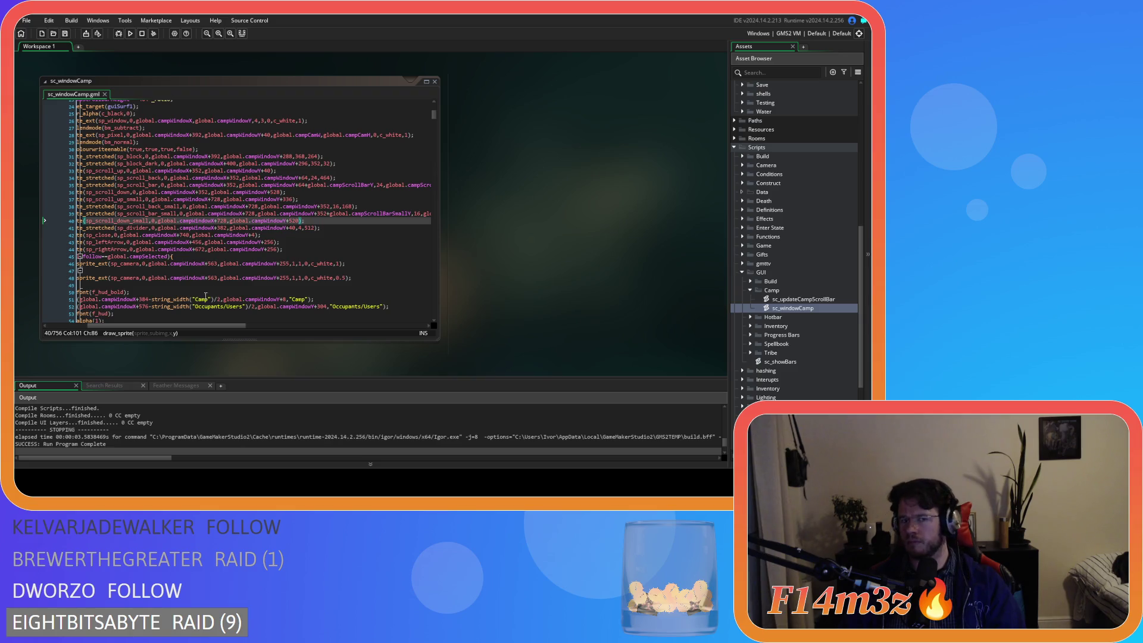
{"action": "scroll", "coordinate": [178, 321], "scroll_direction": "down", "scroll_amount": 20}
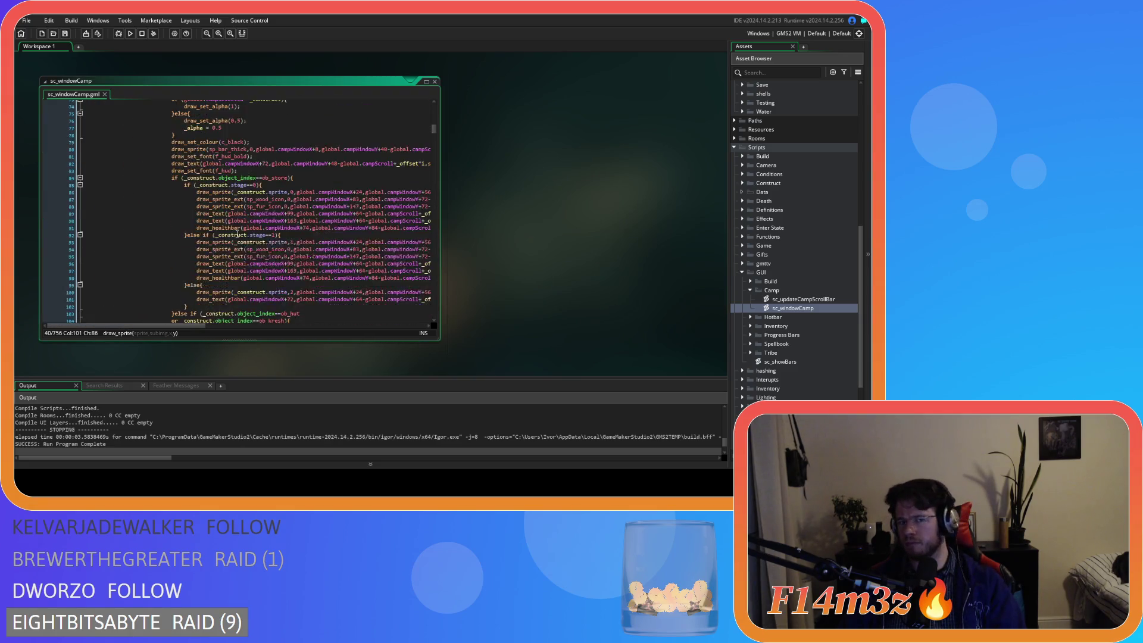
{"action": "scroll", "coordinate": [237, 235], "scroll_direction": "down", "scroll_amount": 20}
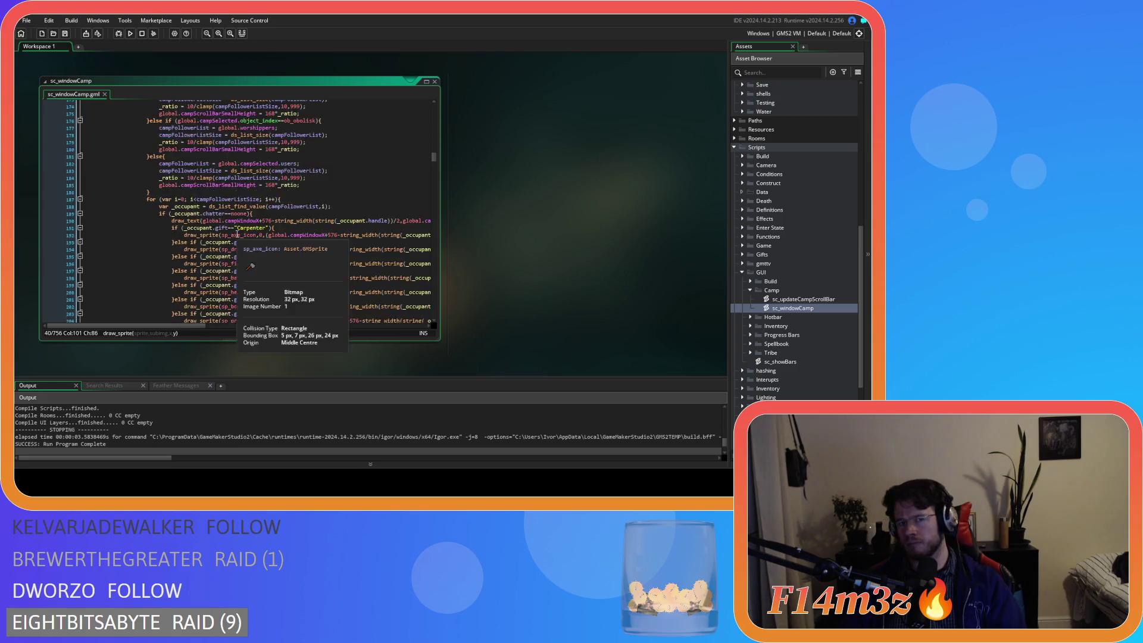
{"action": "scroll", "coordinate": [237, 235], "scroll_direction": "up", "scroll_amount": 10}
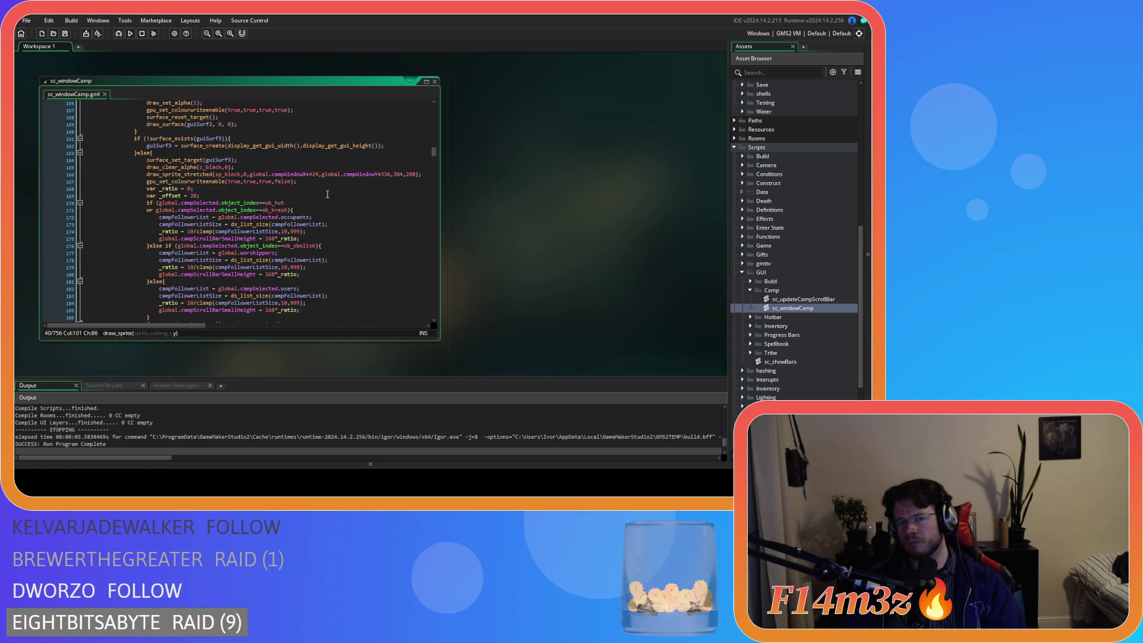
{"action": "left_click", "coordinate": [413, 176]}
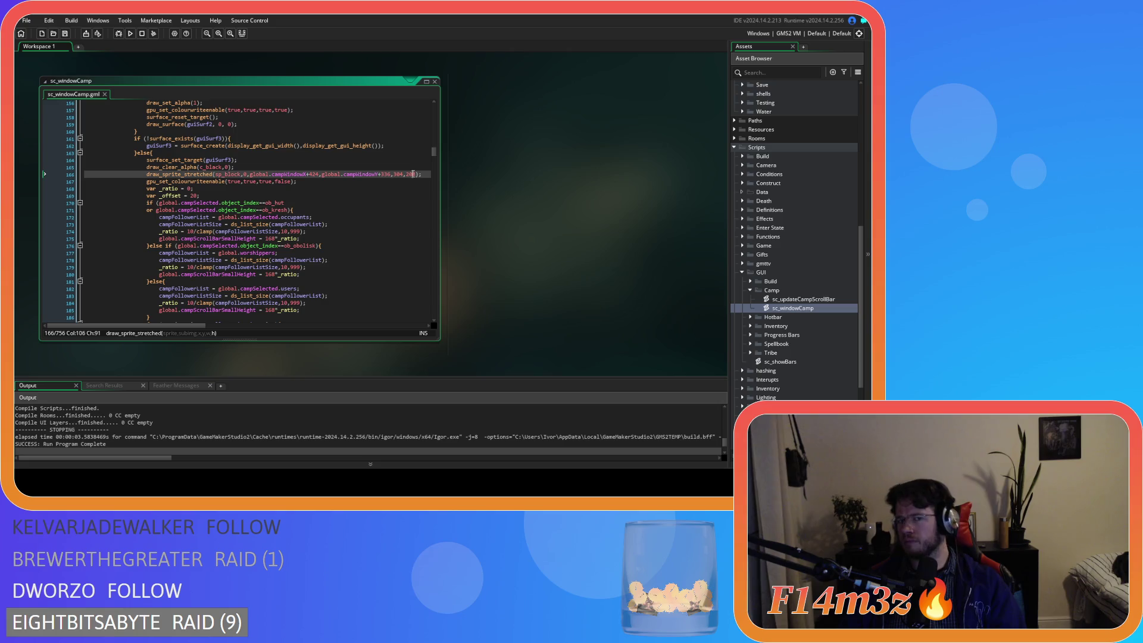
{"action": "key", "text": "Delete"}
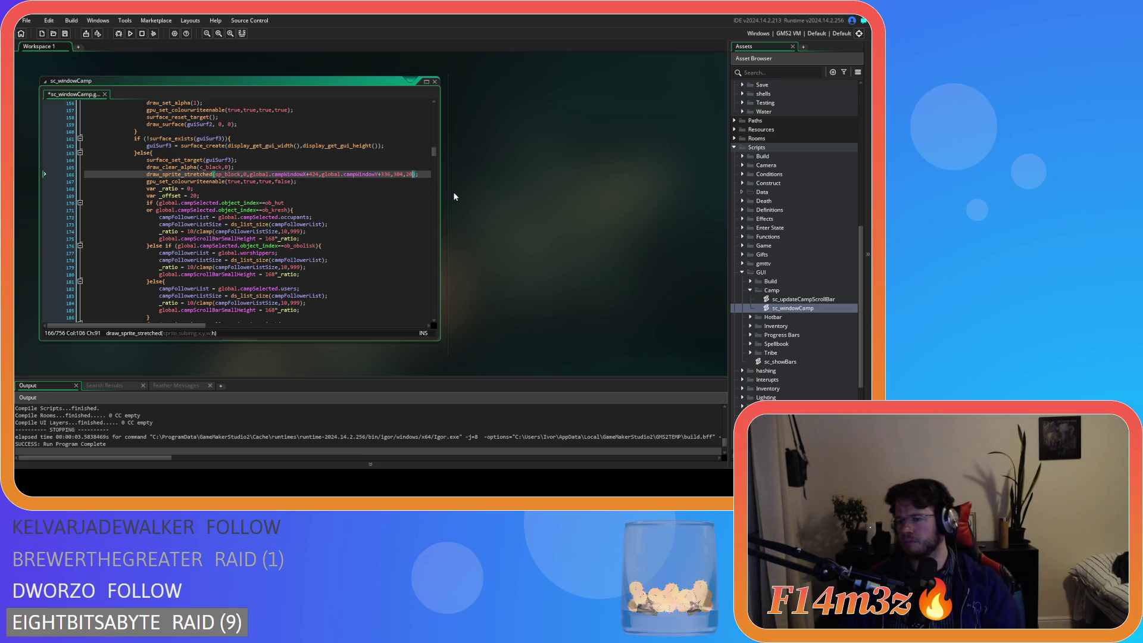
{"action": "key", "text": "F5"}
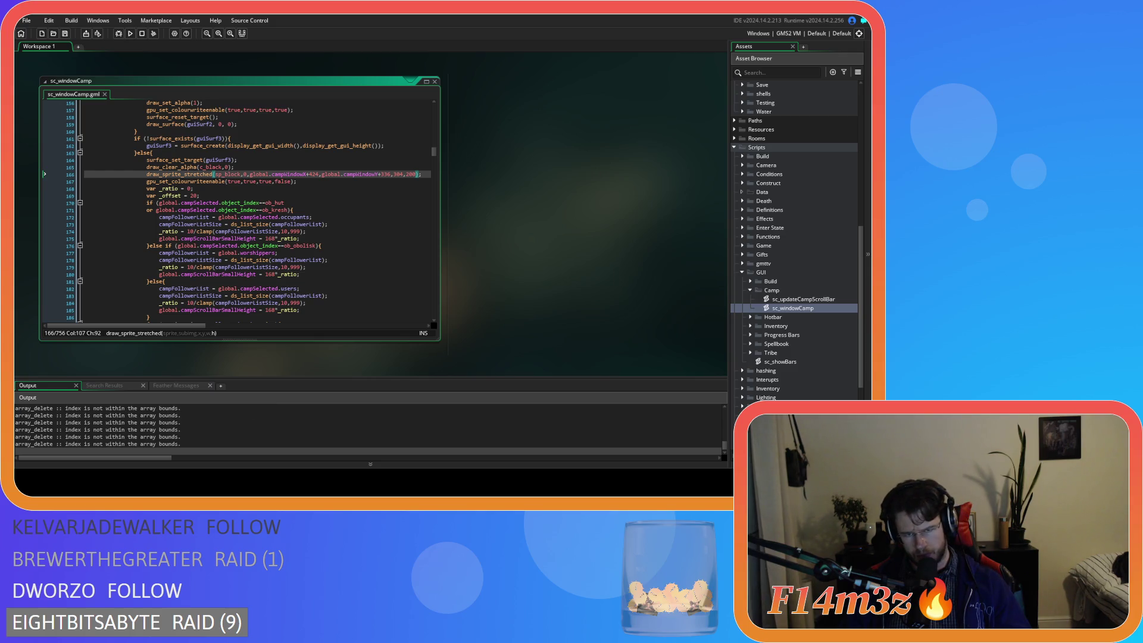
{"action": "key", "text": "alt+Tab"}
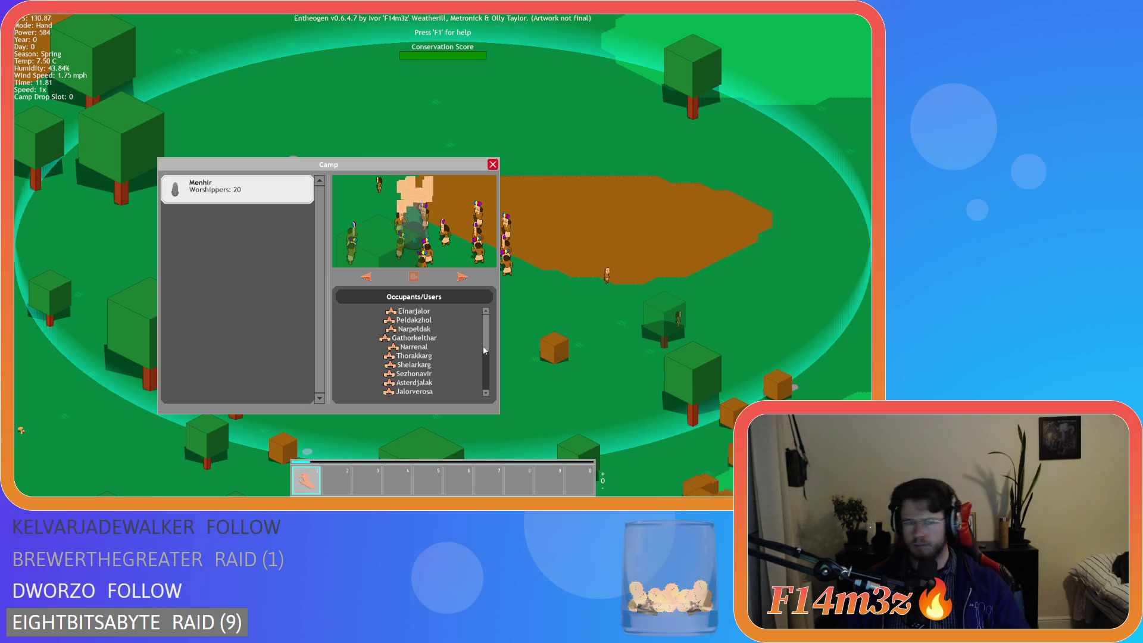
{"action": "key", "text": "Escape"}
{"action": "key", "text": "Escape"}
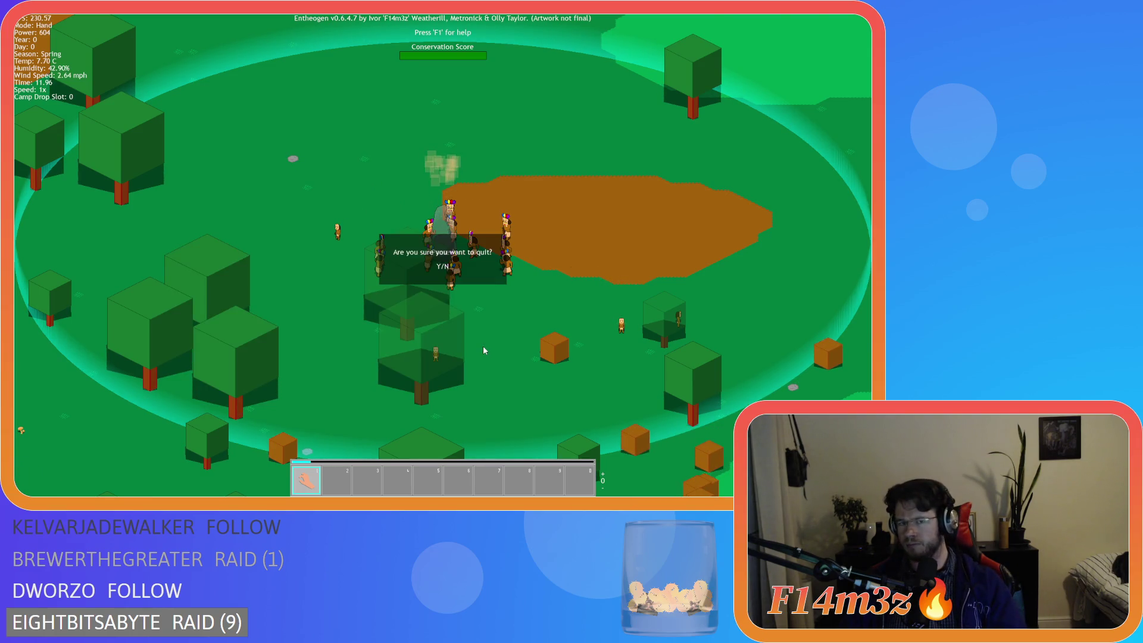
{"action": "key", "text": "Return"}
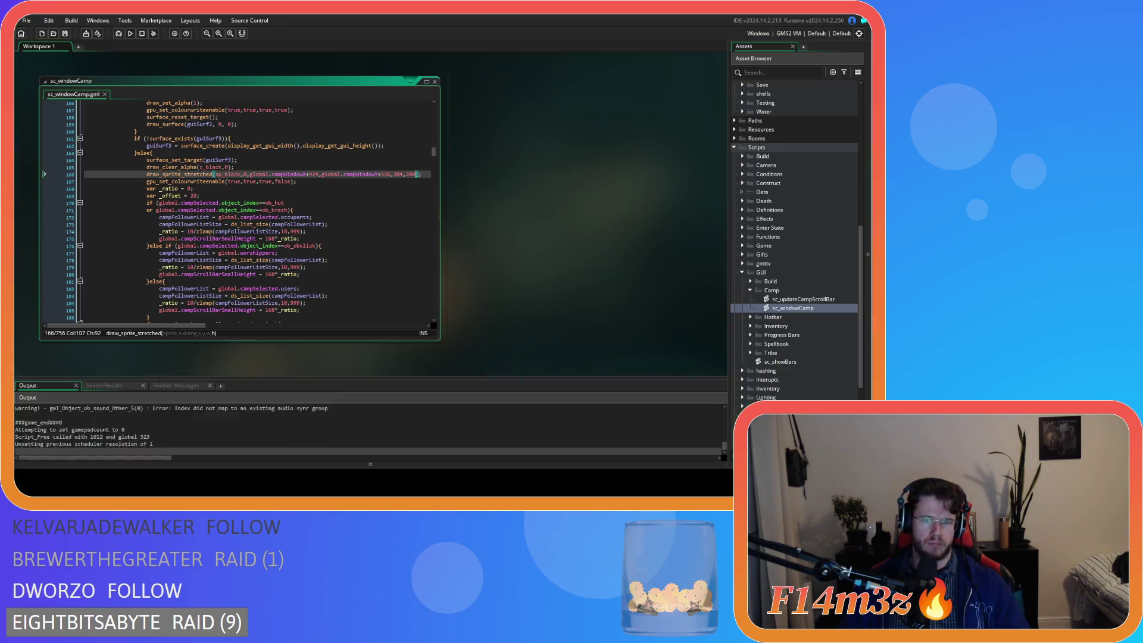
{"action": "key", "text": "alt+F4"}
{"action": "left_click", "coordinate": [359, 255]}
{"action": "left_click_drag", "start_coordinate": [434, 152], "coordinate": [438, 226]}
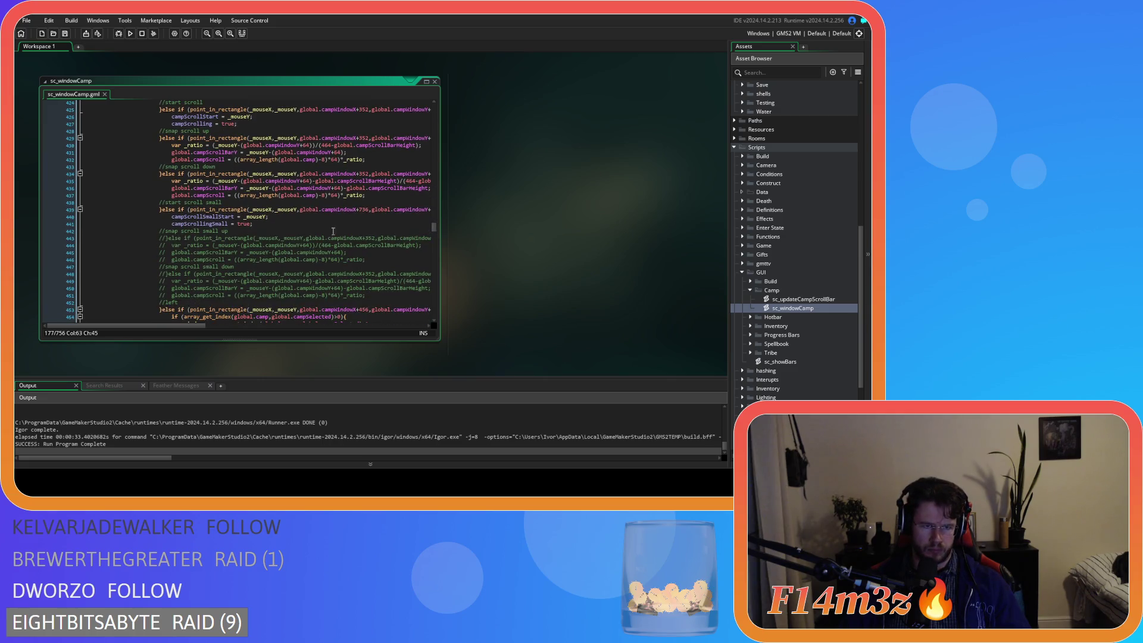
{"action": "left_click", "coordinate": [231, 217]}
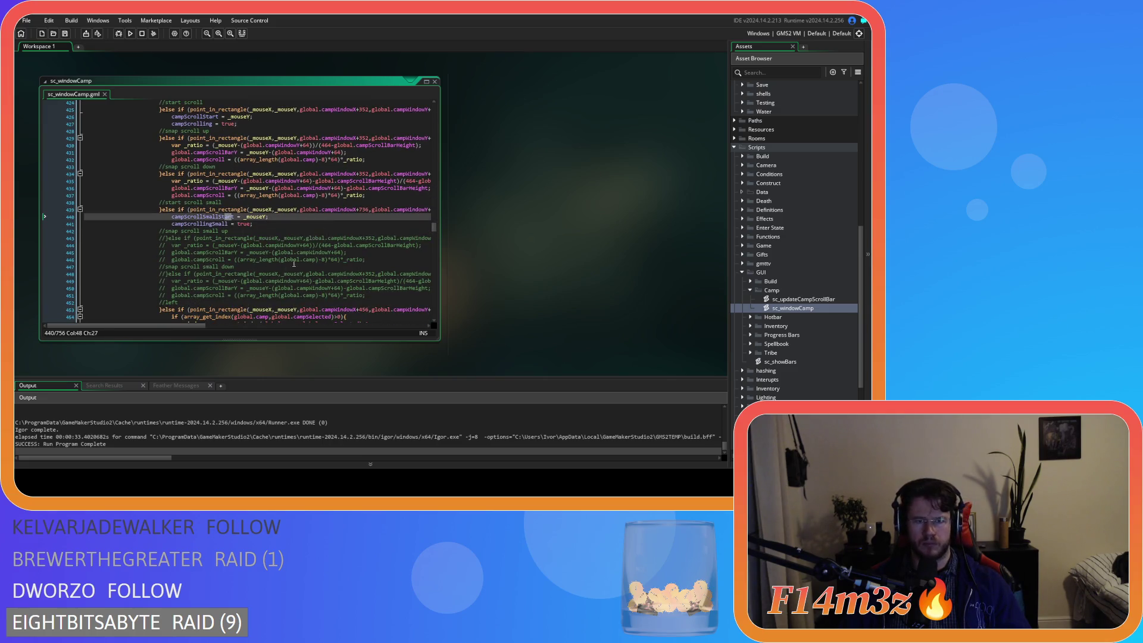
{"action": "mouse_move", "coordinate": [190, 326]}
{"action": "left_mouse_down"}
{"action": "mouse_move", "coordinate": [285, 321]}
{"action": "mouse_move", "coordinate": [242, 320]}
{"action": "left_mouse_up"}
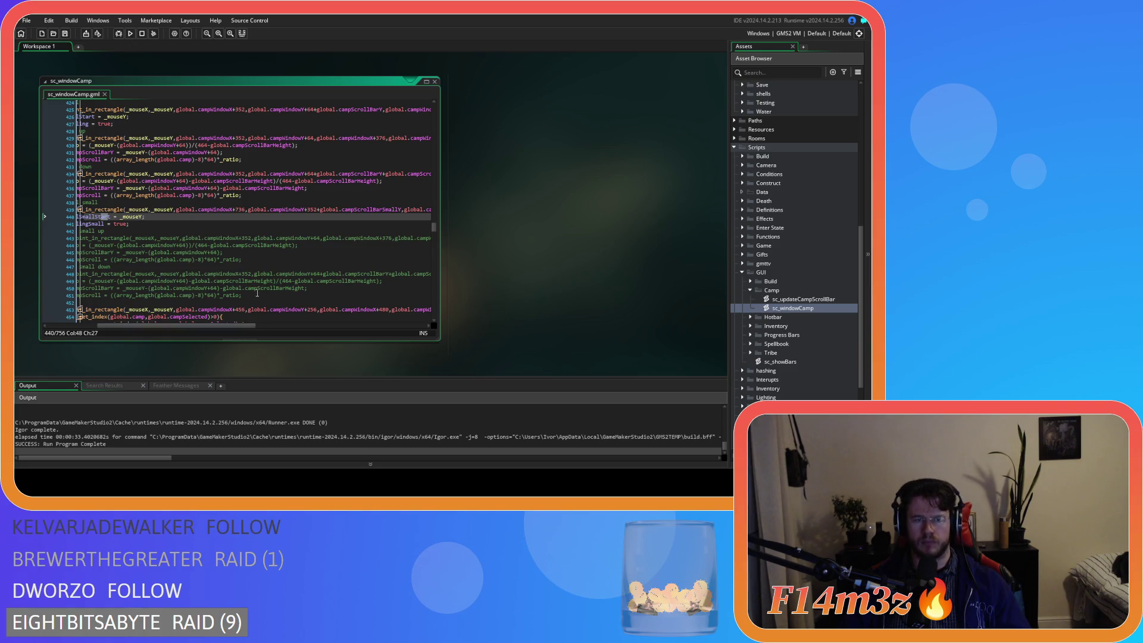
{"action": "left_click_drag", "start_coordinate": [433, 228], "coordinate": [434, 133]}
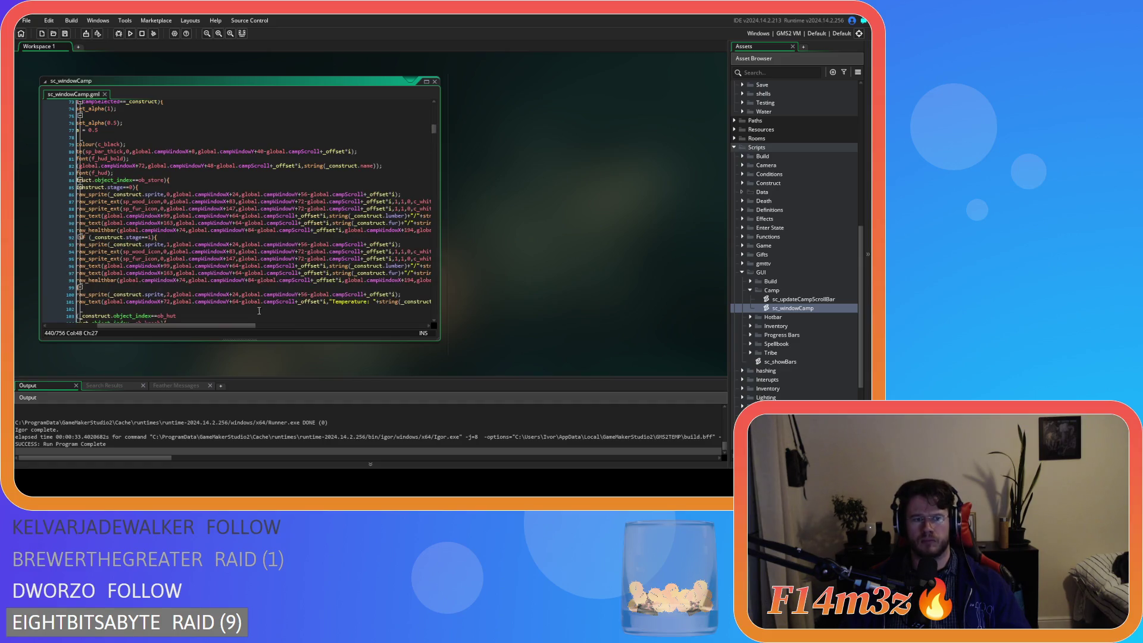
{"action": "scroll", "coordinate": [281, 273], "scroll_direction": "up", "scroll_amount": 15}
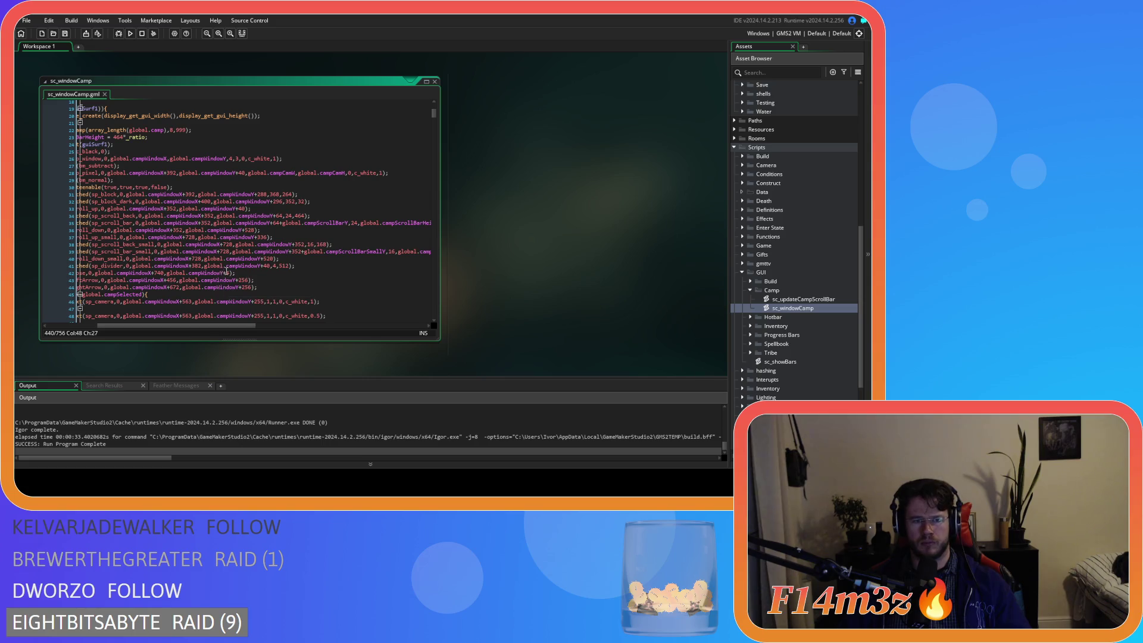
{"action": "double_click", "coordinate": [224, 251]}
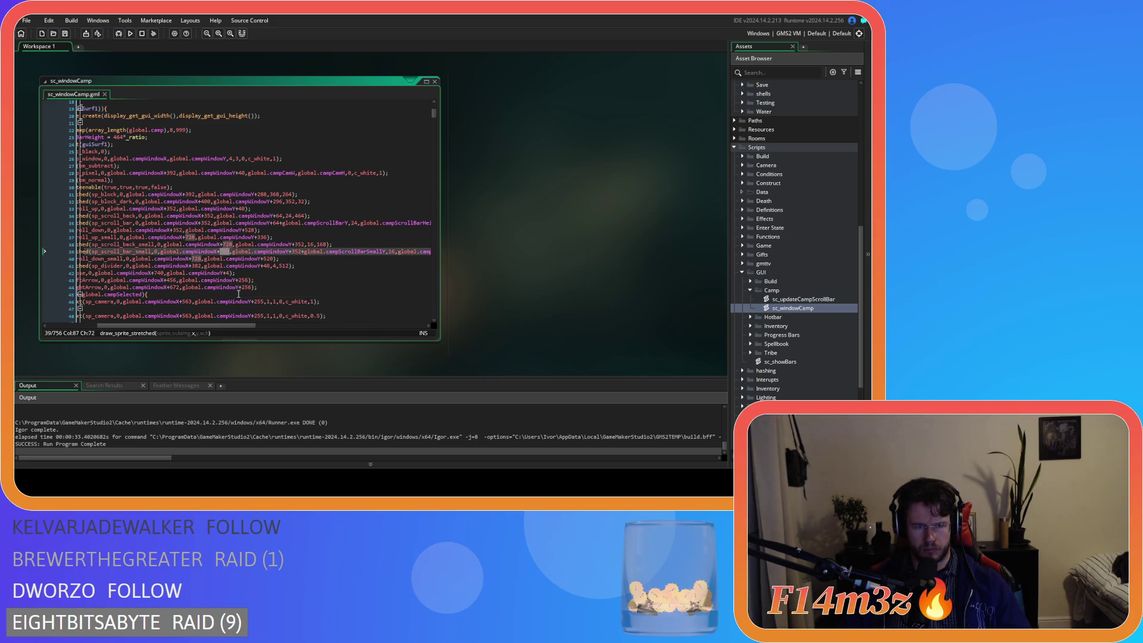
{"action": "mouse_move", "coordinate": [212, 328]}
{"action": "left_mouse_down"}
{"action": "mouse_move", "coordinate": [269, 330]}
{"action": "mouse_move", "coordinate": [239, 329]}
{"action": "left_mouse_up"}
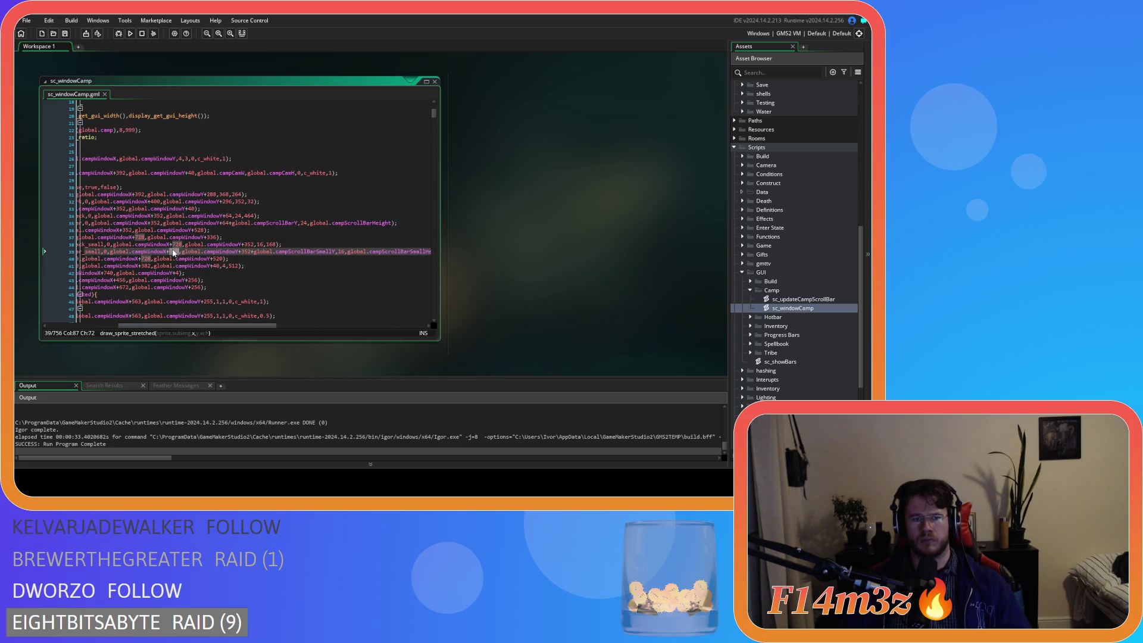
{"action": "double_click", "coordinate": [174, 244]}
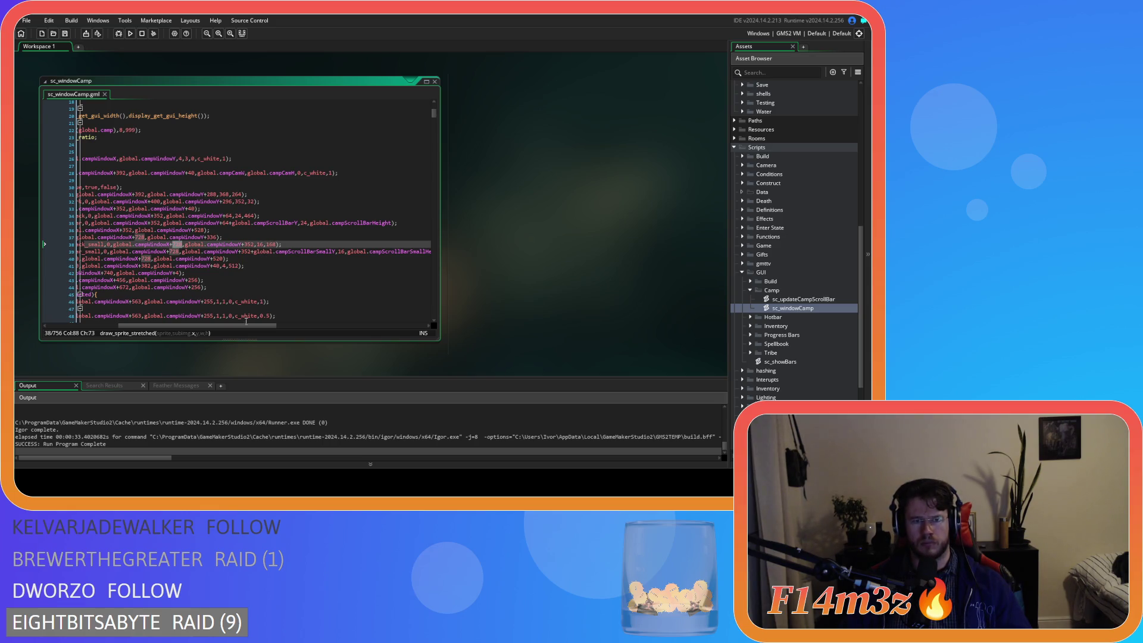
{"action": "left_click_drag", "start_coordinate": [246, 327], "coordinate": [259, 325]}
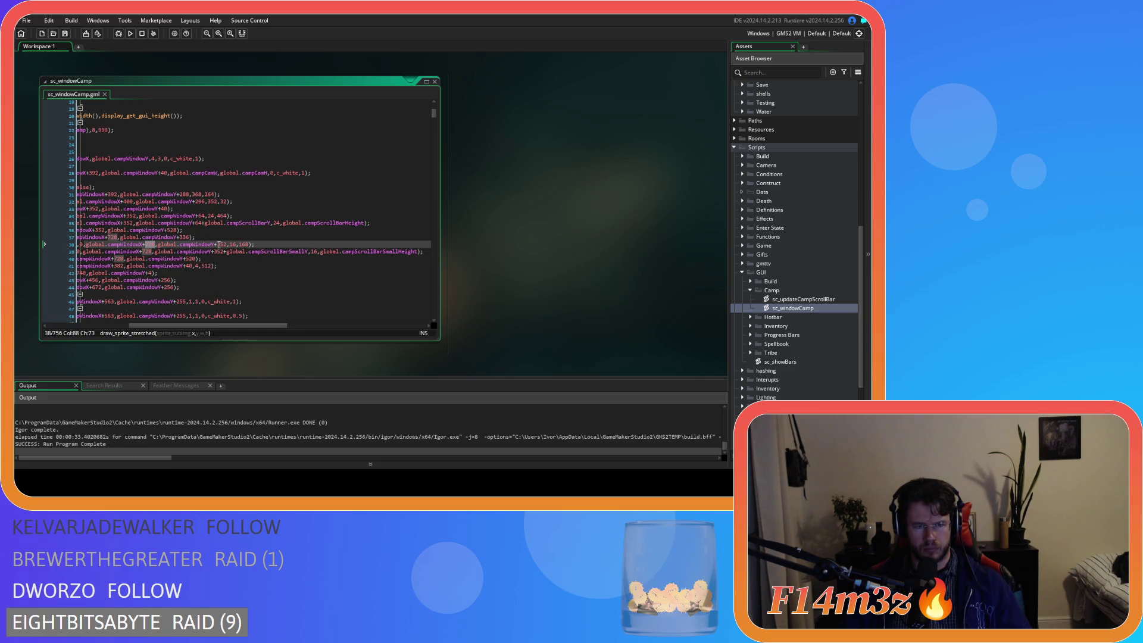
{"action": "scroll", "coordinate": [268, 269], "scroll_direction": "down", "scroll_amount": 10}
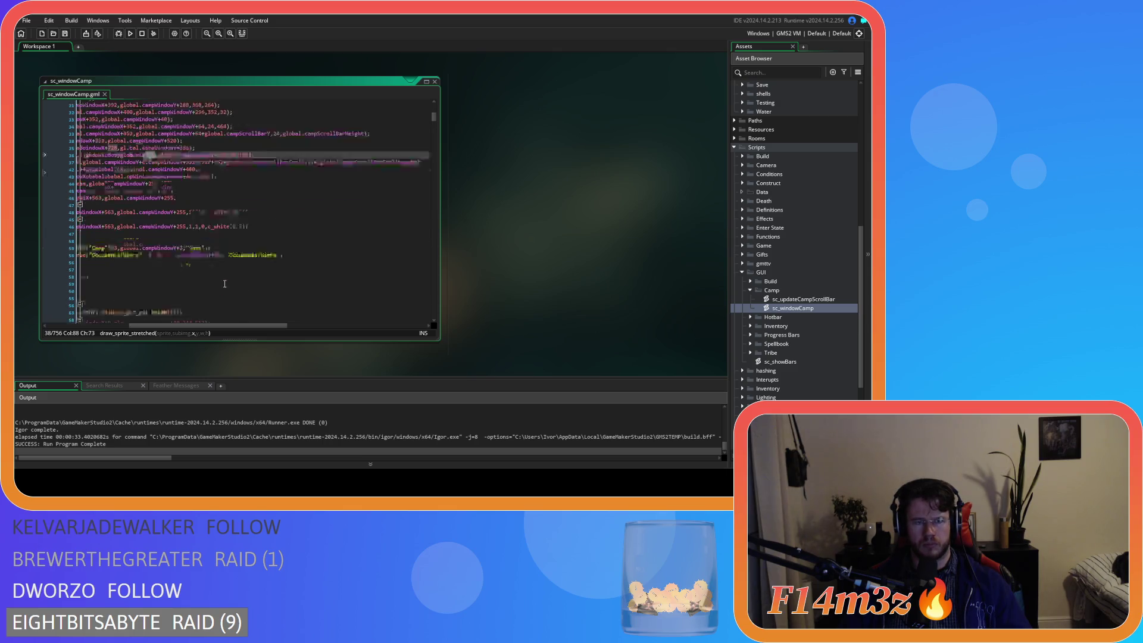
{"action": "left_click_drag", "start_coordinate": [249, 325], "coordinate": [165, 326]}
{"action": "mouse_move", "coordinate": [434, 126]}
{"action": "left_mouse_down"}
{"action": "mouse_move", "coordinate": [412, 273]}
{"action": "mouse_move", "coordinate": [413, 305]}
{"action": "mouse_move", "coordinate": [416, 247]}
{"action": "mouse_move", "coordinate": [420, 315]}
{"action": "left_mouse_up"}
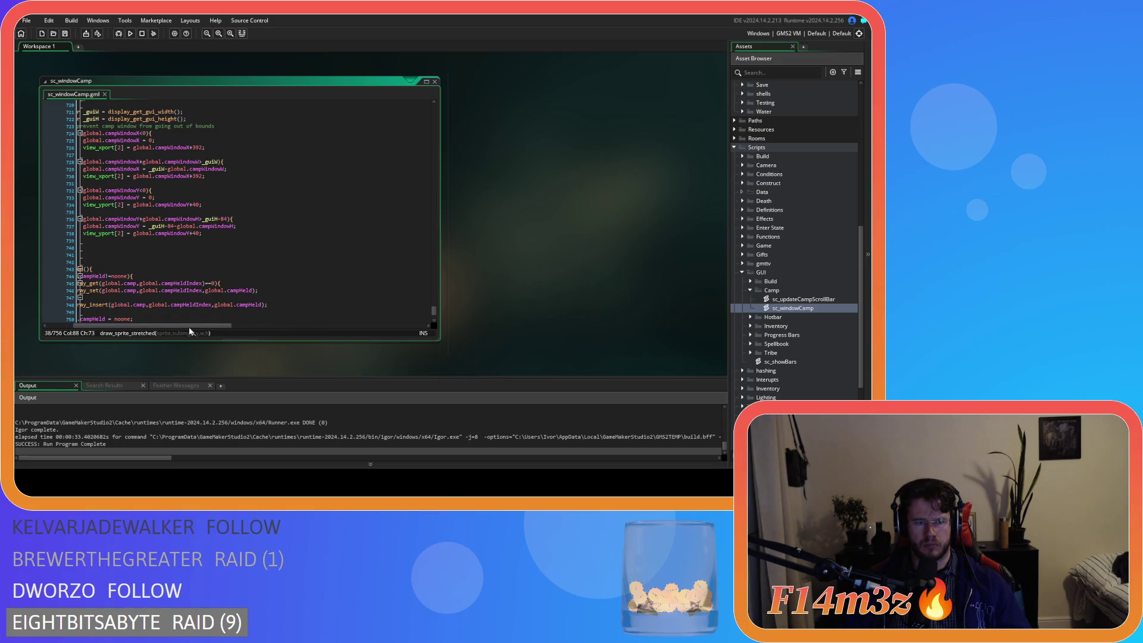
{"action": "scroll", "coordinate": [295, 274], "scroll_direction": "up", "scroll_amount": 20}
{"action": "scroll", "coordinate": [295, 274], "scroll_direction": "up", "scroll_amount": 20}
{"action": "scroll", "coordinate": [304, 282], "scroll_direction": "up", "scroll_amount": 12}
Change the 352 x-offset in line 439's point_in_rectangle to 728 and save the script
{"action": "left_click", "coordinate": [272, 258]}
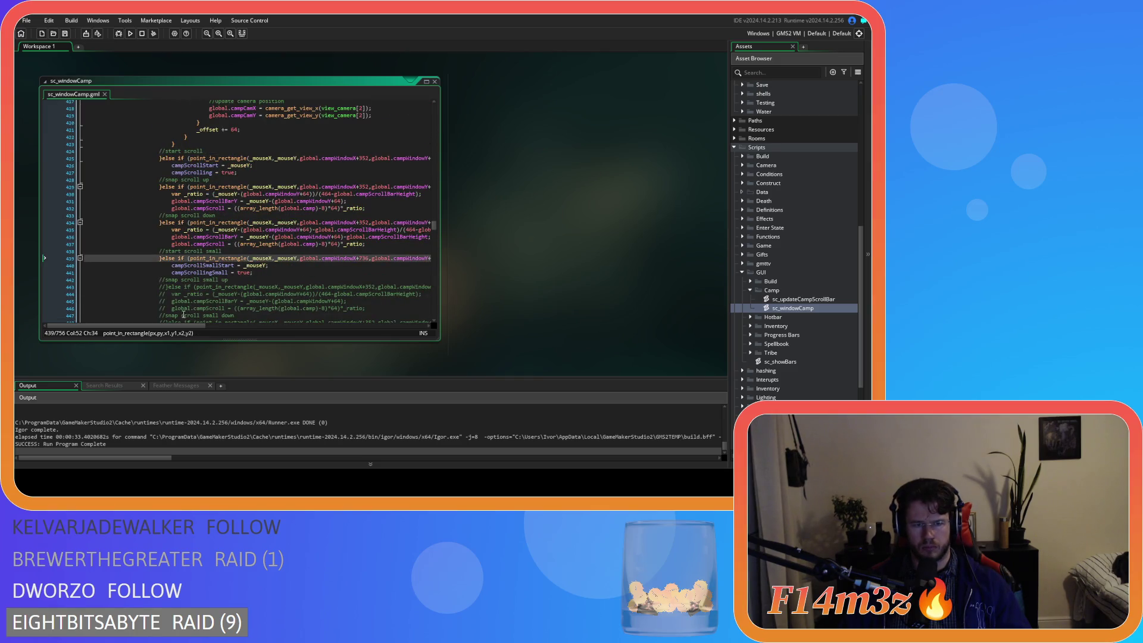
{"action": "left_click_drag", "start_coordinate": [181, 328], "coordinate": [232, 326]}
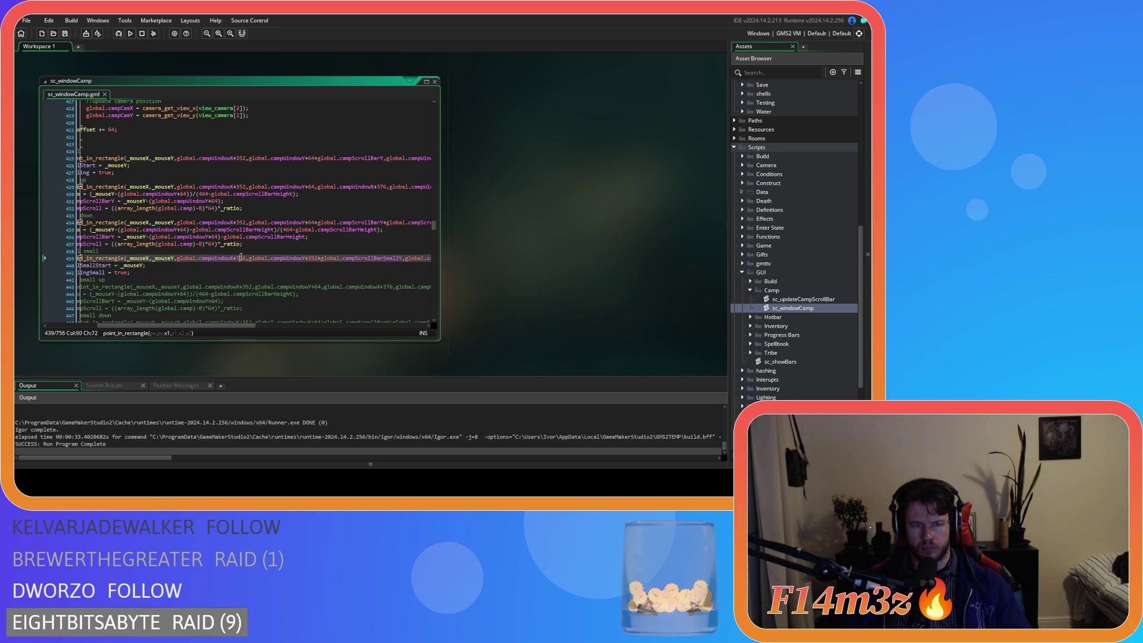
{"action": "type", "text": "728"}
{"action": "double_click", "coordinate": [313, 259]}
{"action": "left_click_drag", "start_coordinate": [230, 328], "coordinate": [290, 328]}
{"action": "double_click", "coordinate": [350, 258]}
{"action": "type", "text": "728"}
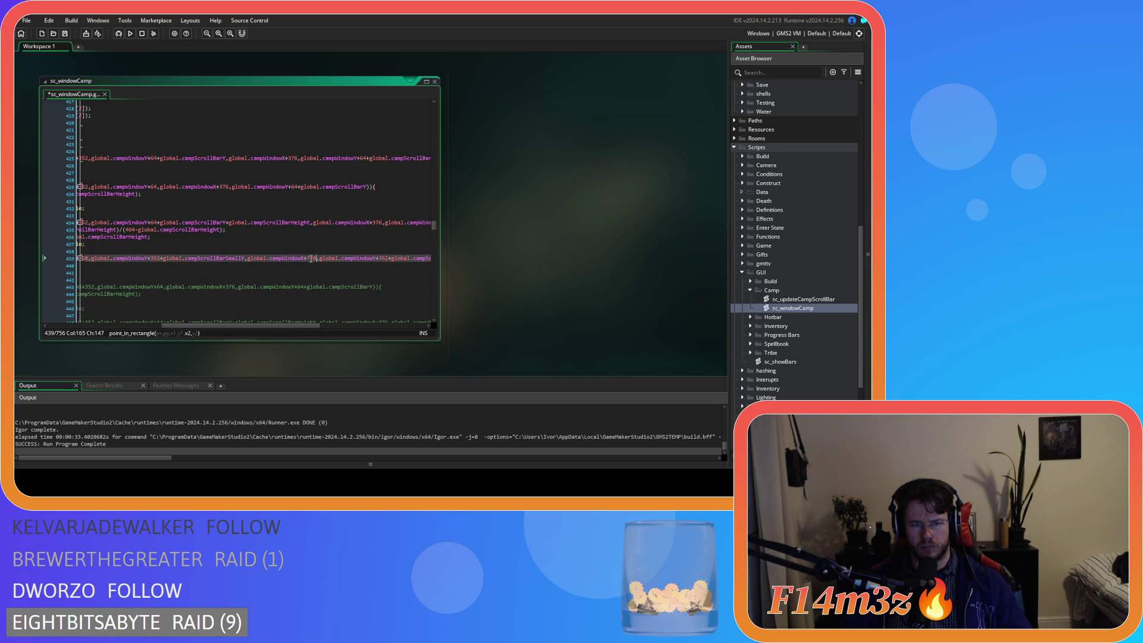
{"action": "type", "text": "44"}
{"action": "left_click_drag", "start_coordinate": [310, 326], "coordinate": [360, 326]}
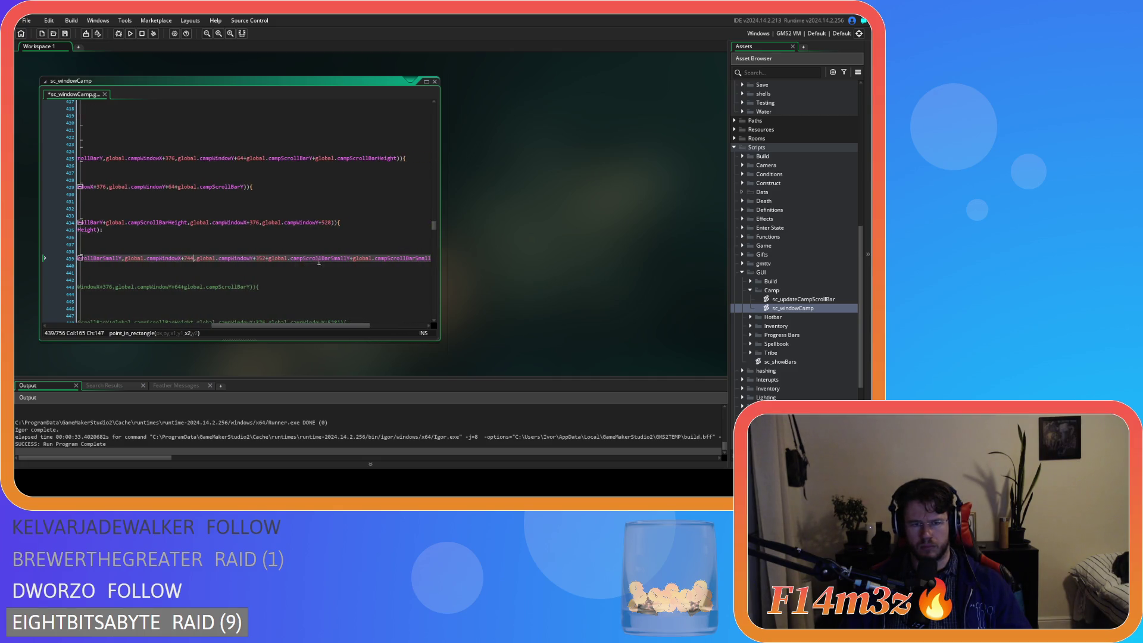
{"action": "key", "text": "ctrl+z"}
{"action": "left_click_drag", "start_coordinate": [370, 326], "coordinate": [177, 331]}
Scroll down to the small-scroll drag block that sets campScrollSmall
{"action": "scroll", "coordinate": [297, 264], "scroll_direction": "down", "scroll_amount": 8}
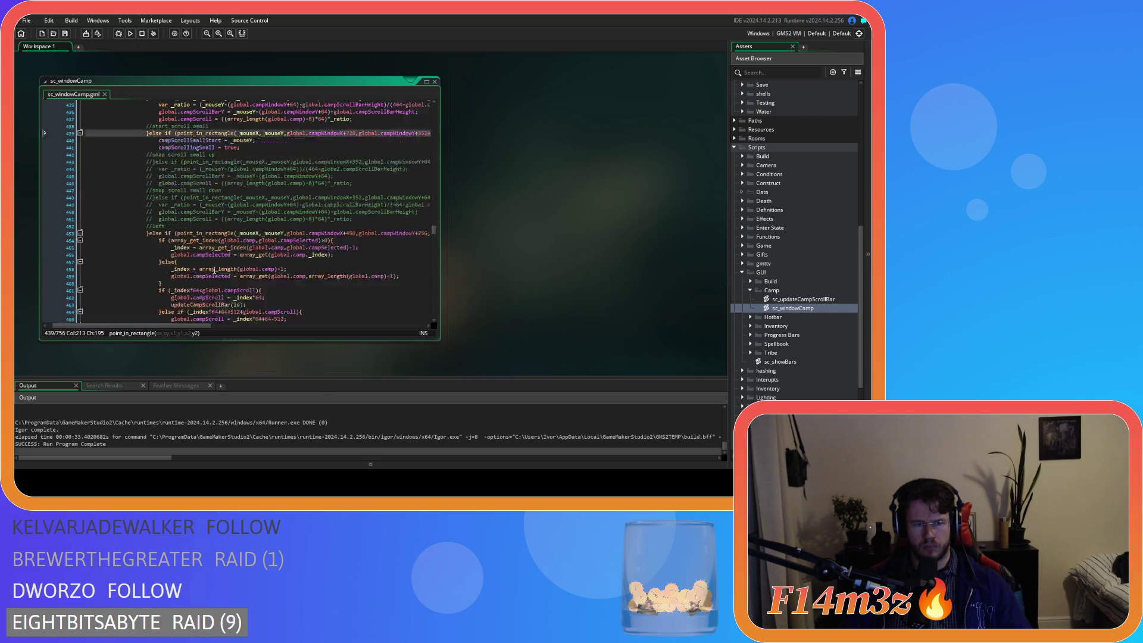
{"action": "scroll", "coordinate": [328, 257], "scroll_direction": "down", "scroll_amount": 8}
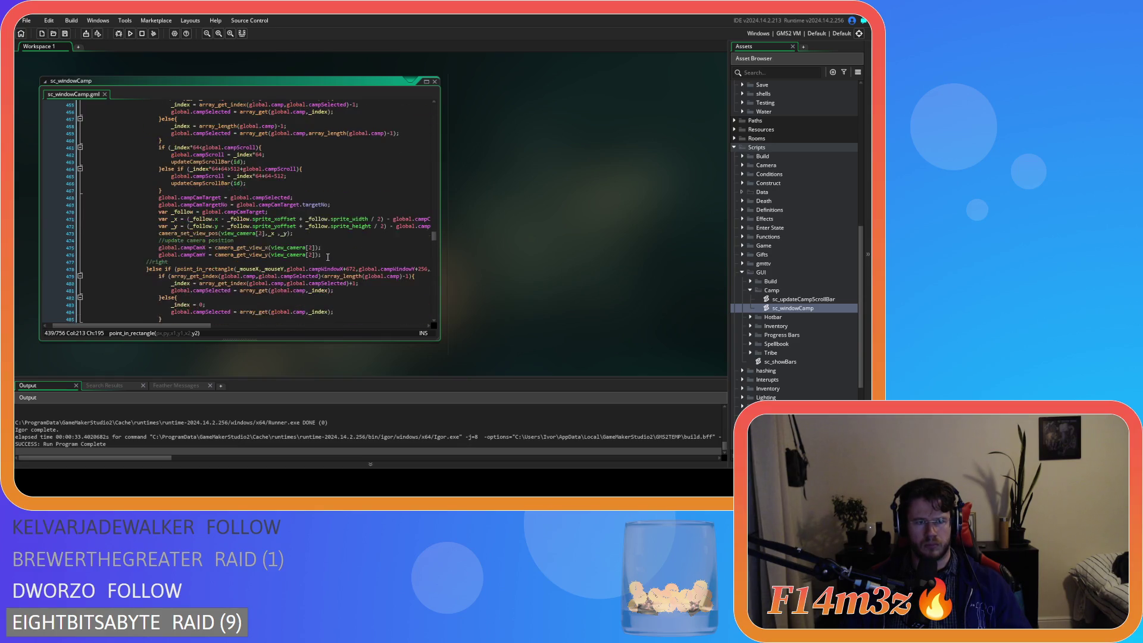
{"action": "scroll", "coordinate": [328, 257], "scroll_direction": "down", "scroll_amount": 15}
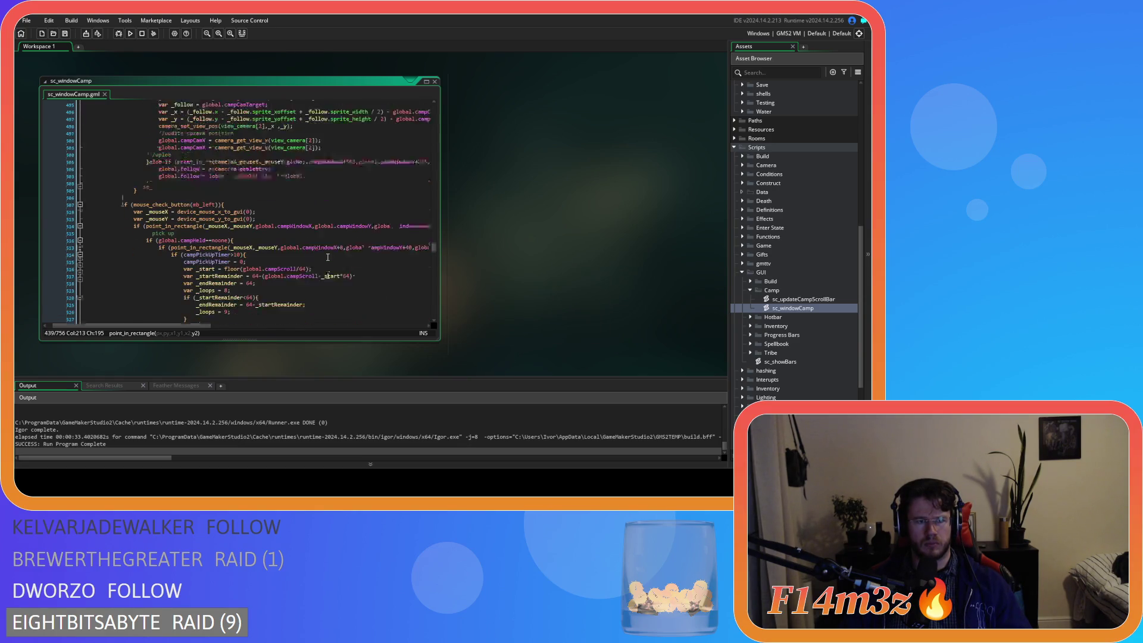
{"action": "scroll", "coordinate": [328, 257], "scroll_direction": "down", "scroll_amount": 18}
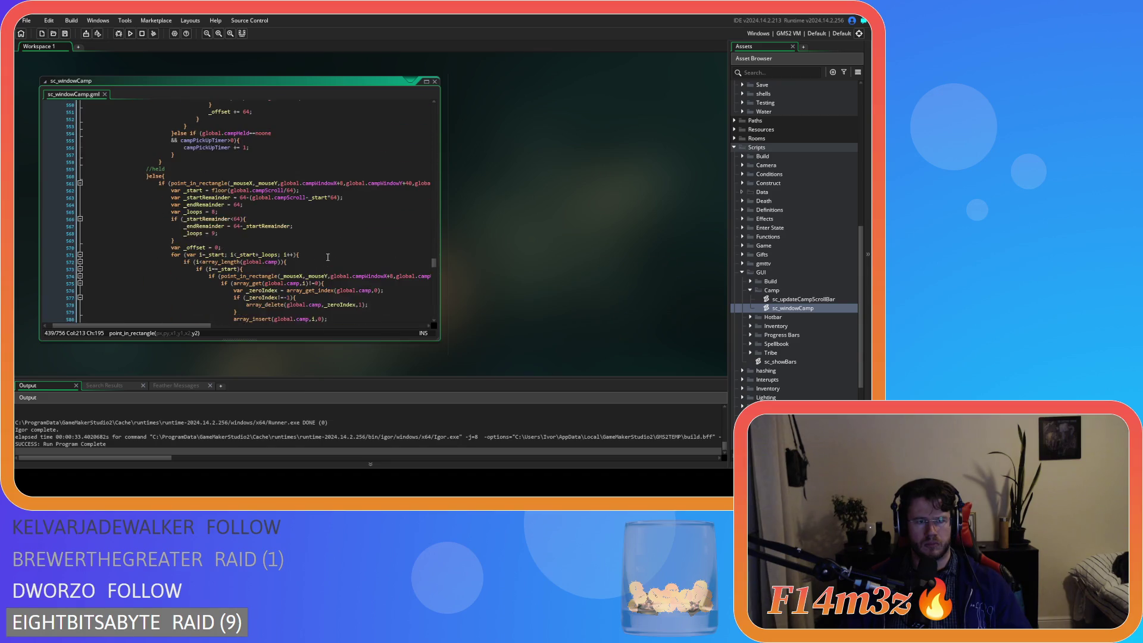
{"action": "scroll", "coordinate": [328, 256], "scroll_direction": "down", "scroll_amount": 7}
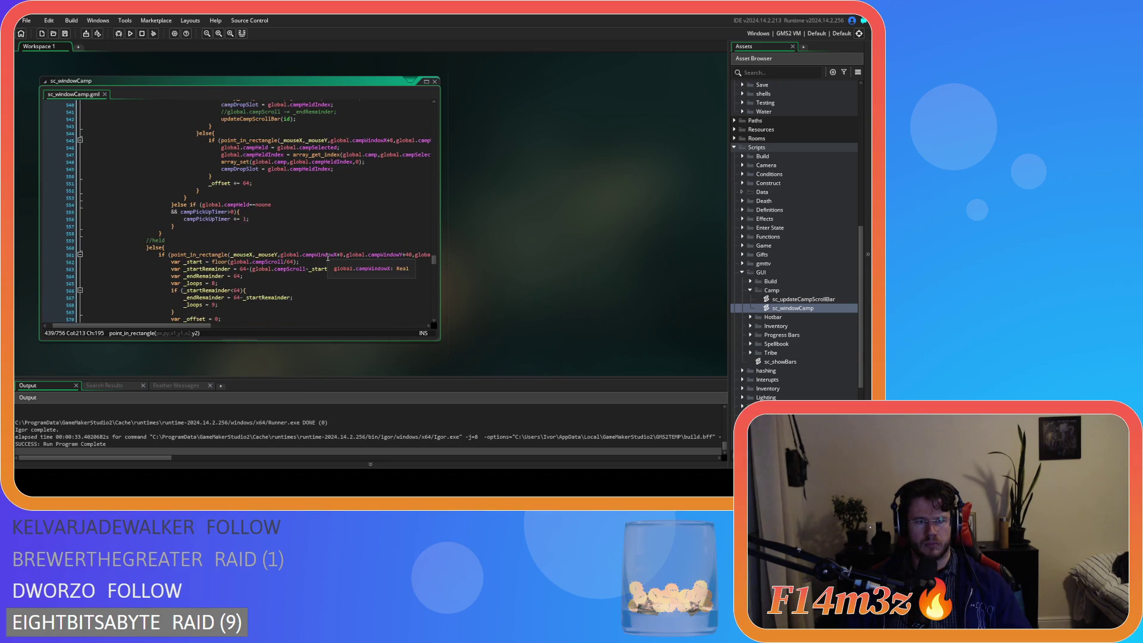
{"action": "scroll", "coordinate": [328, 257], "scroll_direction": "down", "scroll_amount": 6}
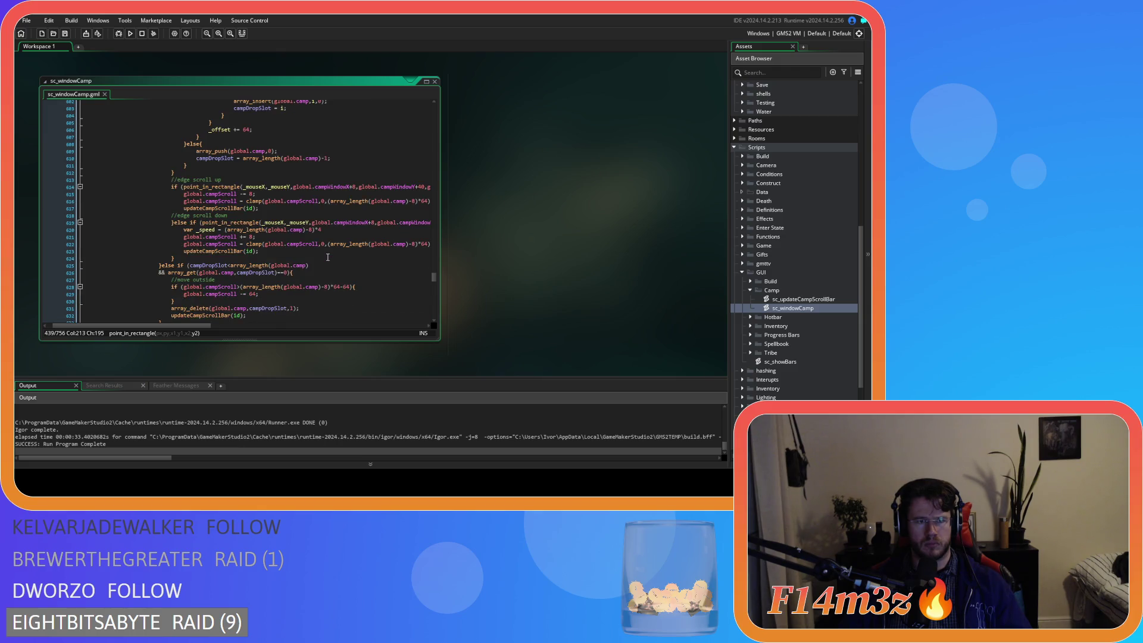
{"action": "scroll", "coordinate": [328, 257], "scroll_direction": "down", "scroll_amount": 4}
{"action": "scroll", "coordinate": [328, 256], "scroll_direction": "down", "scroll_amount": 13}
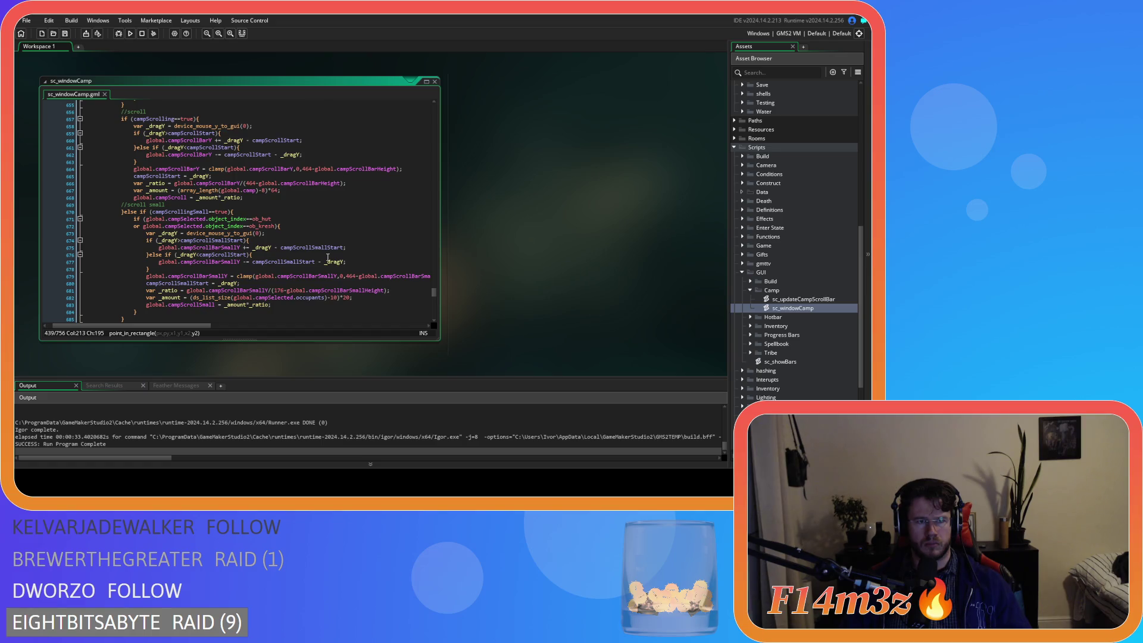
Inspect the small-scroll drag lines, including line 682's (occupant list size − 10)*20 amount
{"action": "left_click", "coordinate": [256, 213]}
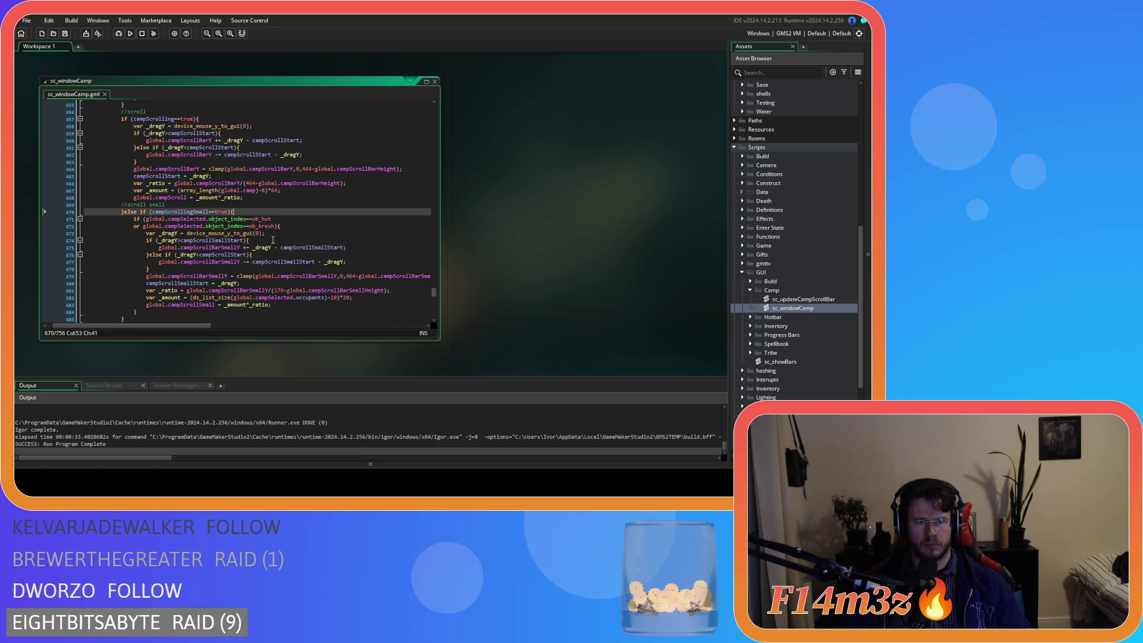
{"action": "left_click_drag", "start_coordinate": [281, 262], "coordinate": [291, 297]}
{"action": "left_click", "coordinate": [382, 256]}
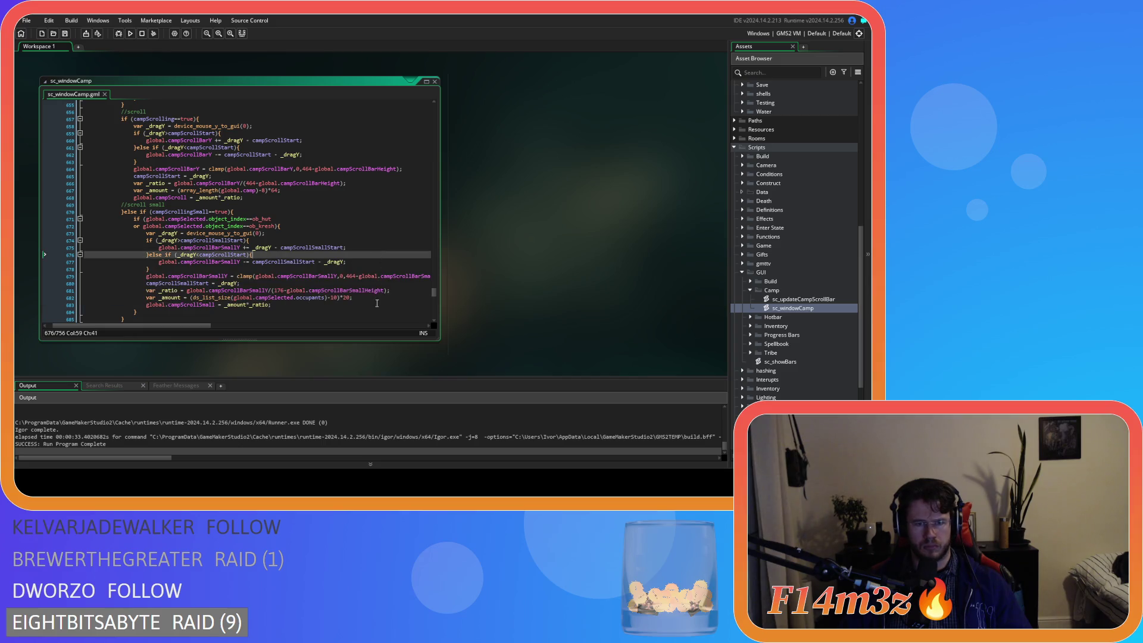
{"action": "left_click", "coordinate": [291, 298]}
{"action": "left_click", "coordinate": [374, 300]}
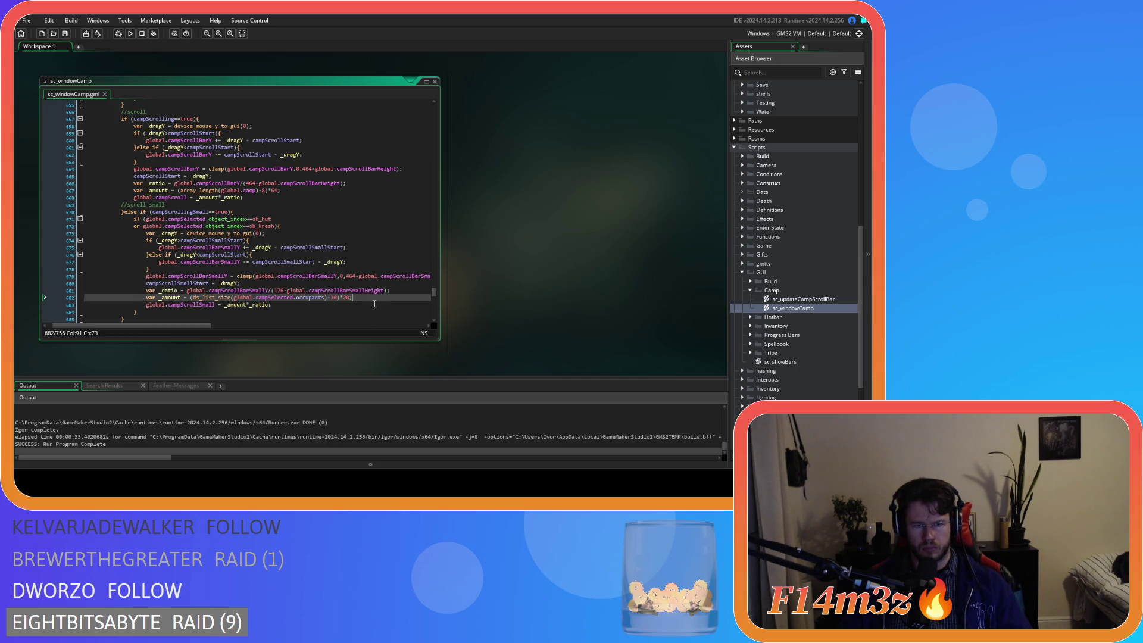
{"action": "left_click_drag", "start_coordinate": [359, 301], "coordinate": [331, 298]}
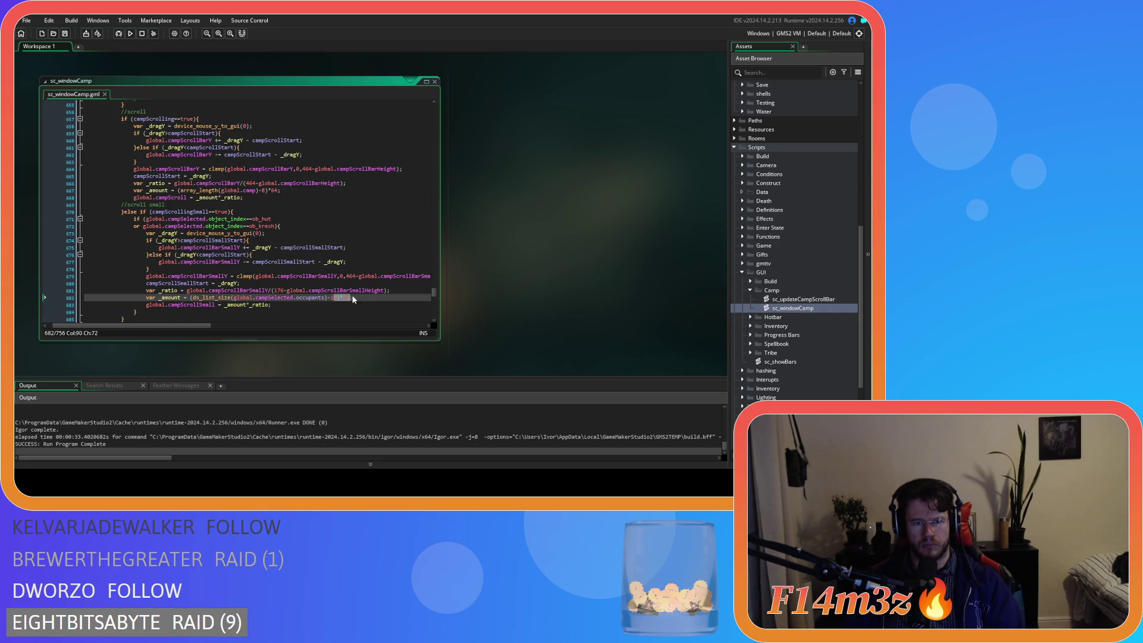
{"action": "left_click", "coordinate": [373, 300]}
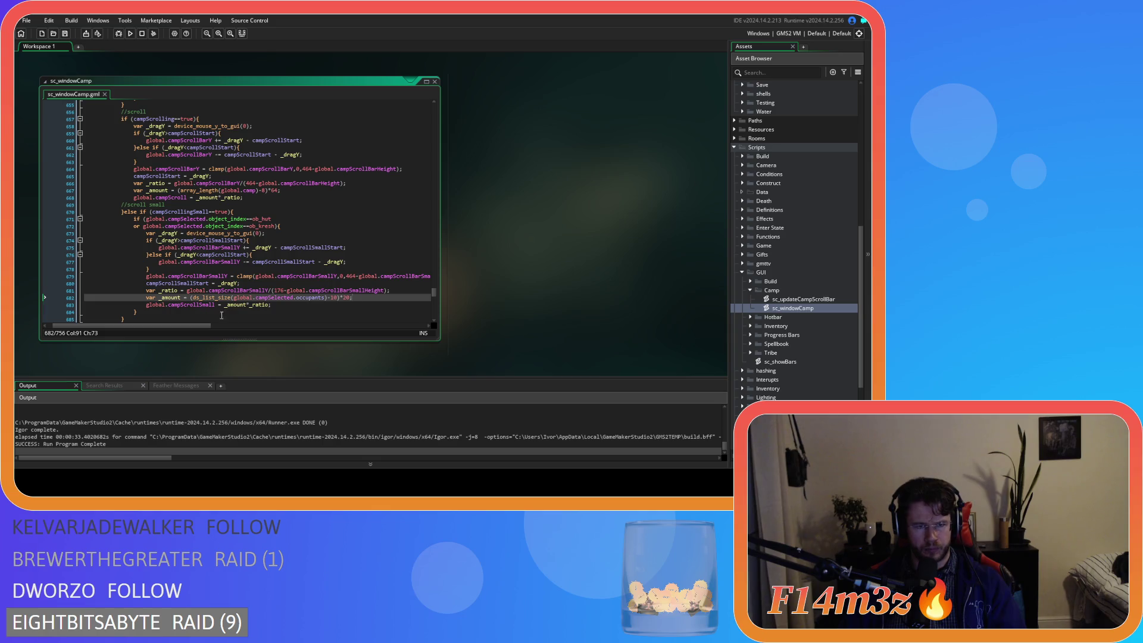
Review the 464 clamp limit on line 679 and 176 divisor on line 681, then return to the draw_sprite code
{"action": "left_click_drag", "start_coordinate": [196, 276], "coordinate": [209, 276]}
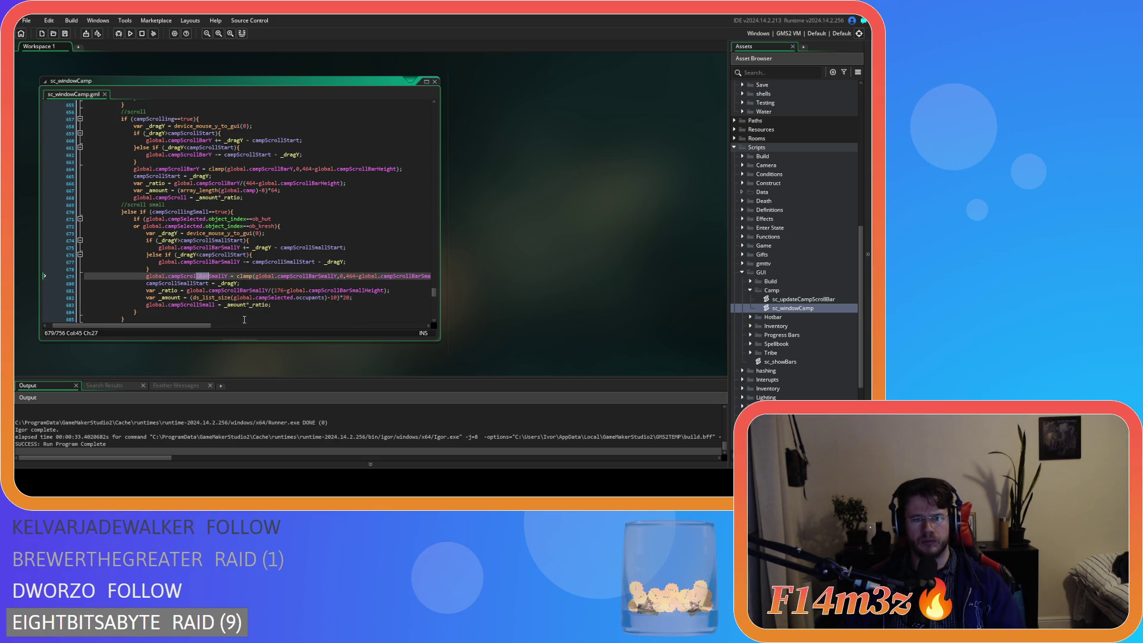
{"action": "left_click_drag", "start_coordinate": [209, 328], "coordinate": [214, 330]}
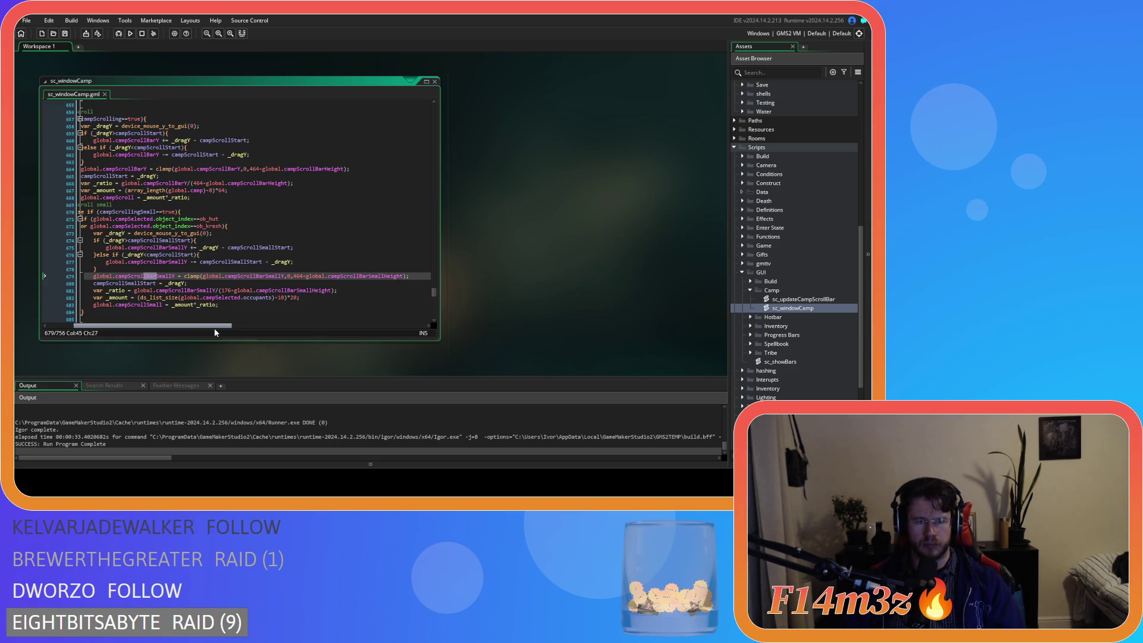
{"action": "double_click", "coordinate": [298, 275]}
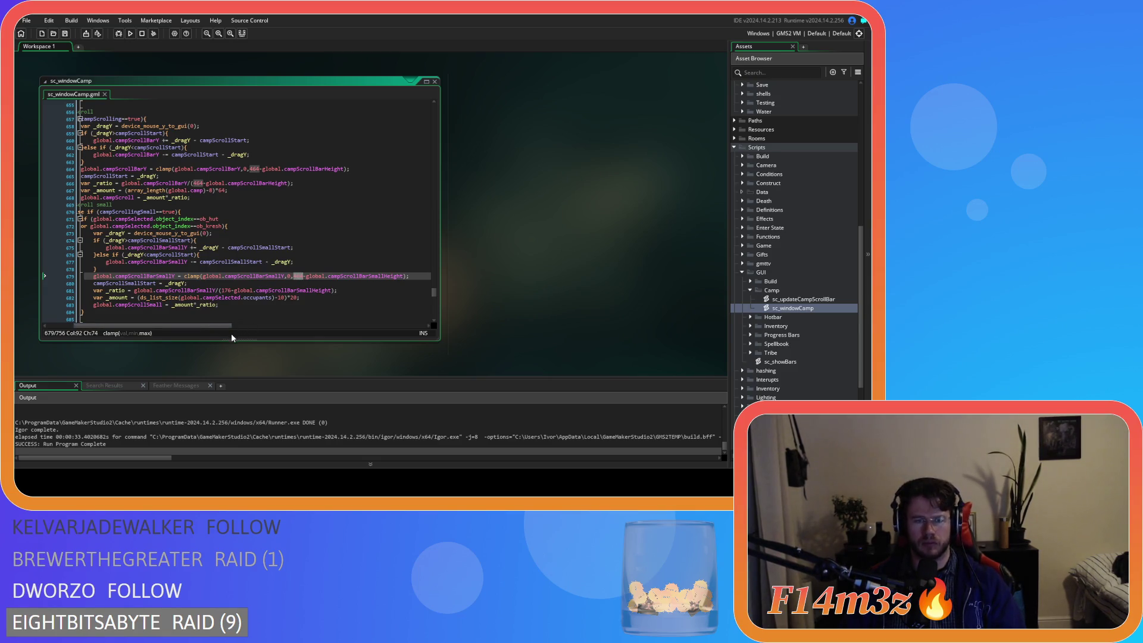
{"action": "left_click_drag", "start_coordinate": [229, 326], "coordinate": [205, 327]}
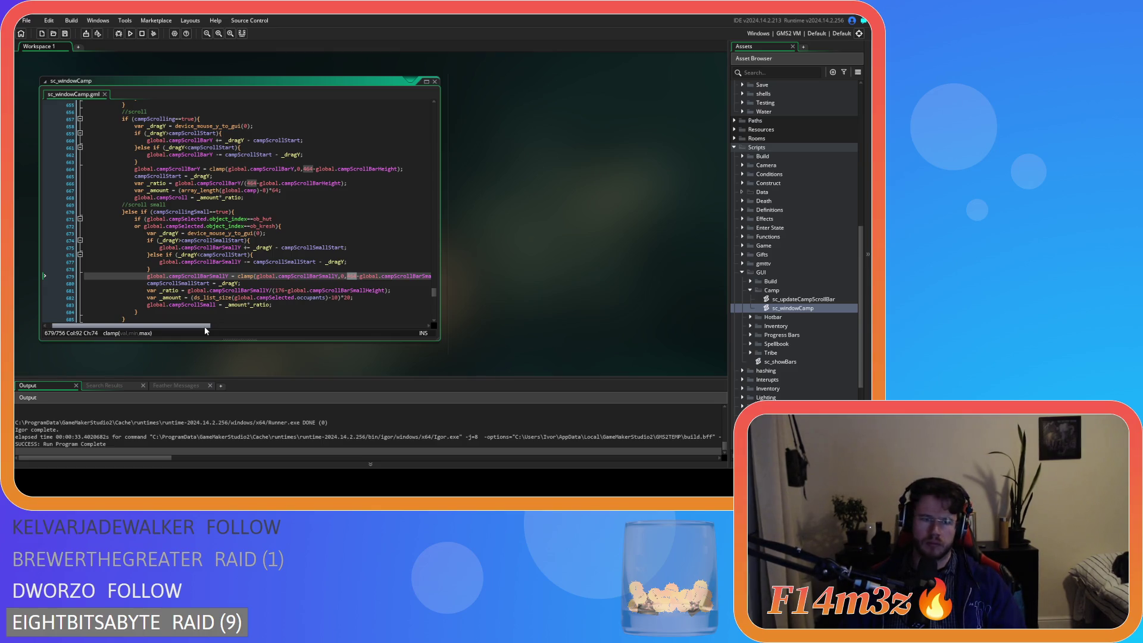
{"action": "double_click", "coordinate": [280, 291]}
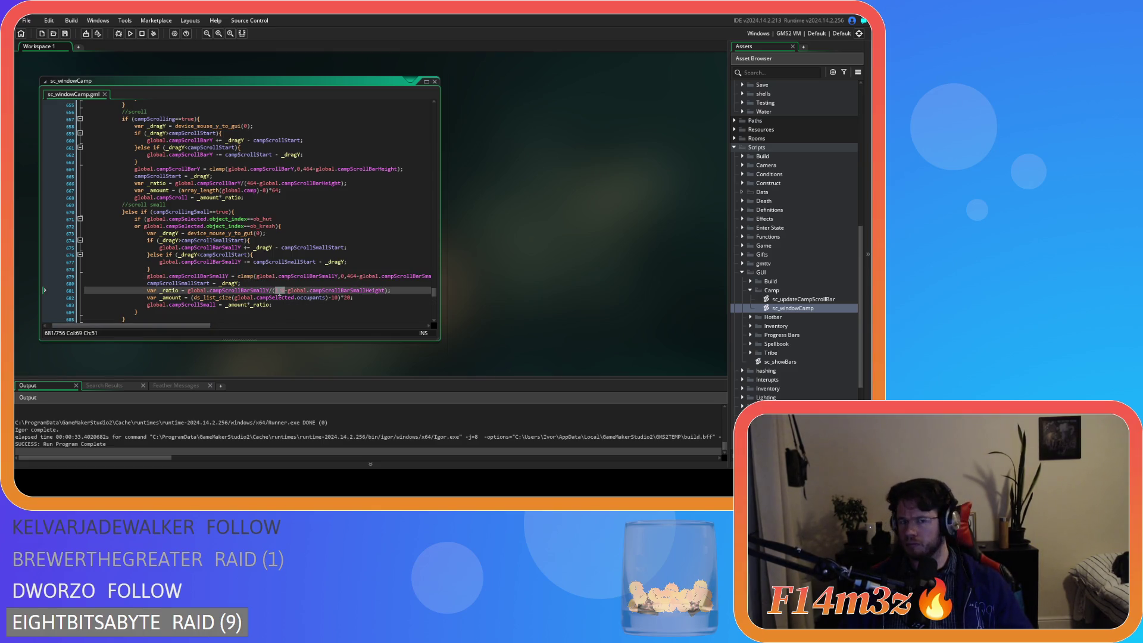
{"action": "left_click_drag", "start_coordinate": [432, 294], "coordinate": [424, 115]}
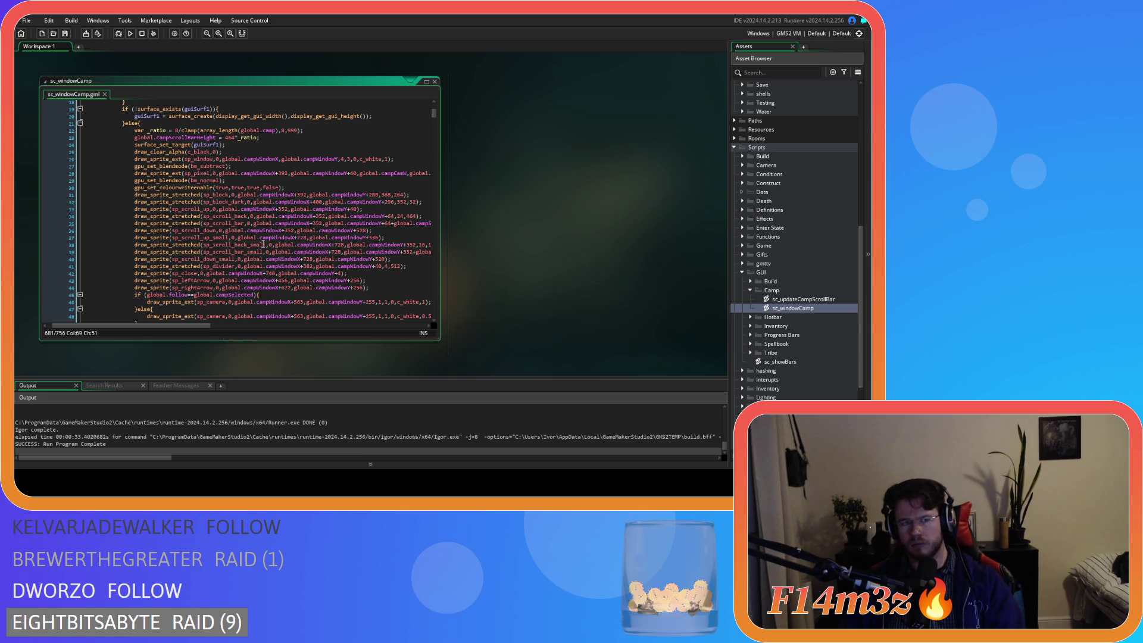
Check sp_scroll_back_small's details and its 168 drawn height on line 38
{"action": "mouse_move", "coordinate": [248, 248]}
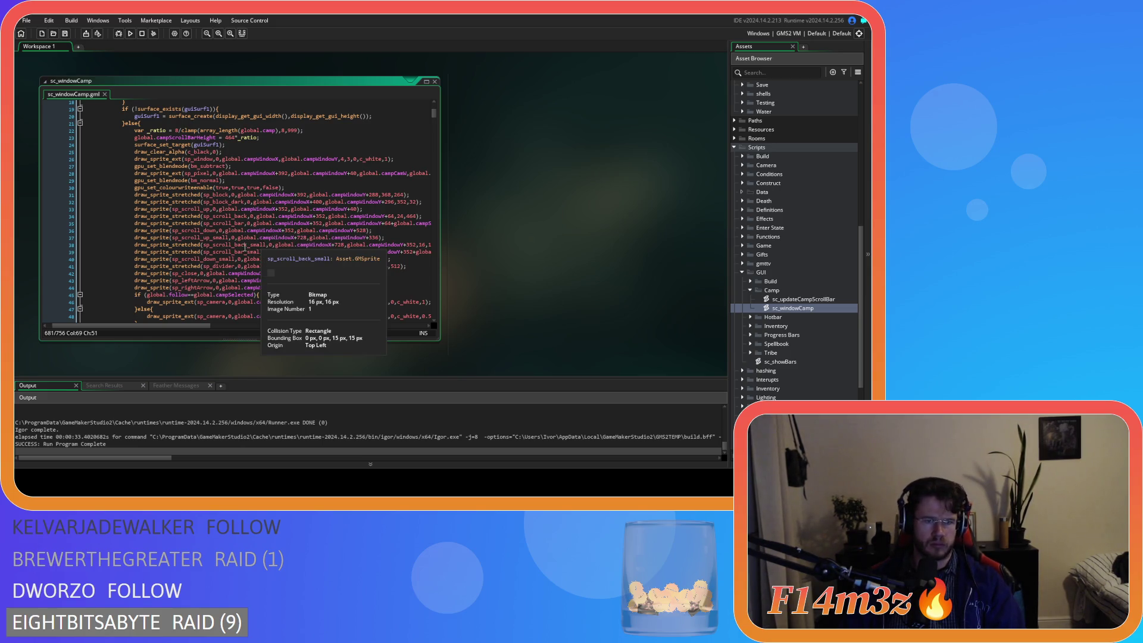
{"action": "left_click", "coordinate": [267, 245]}
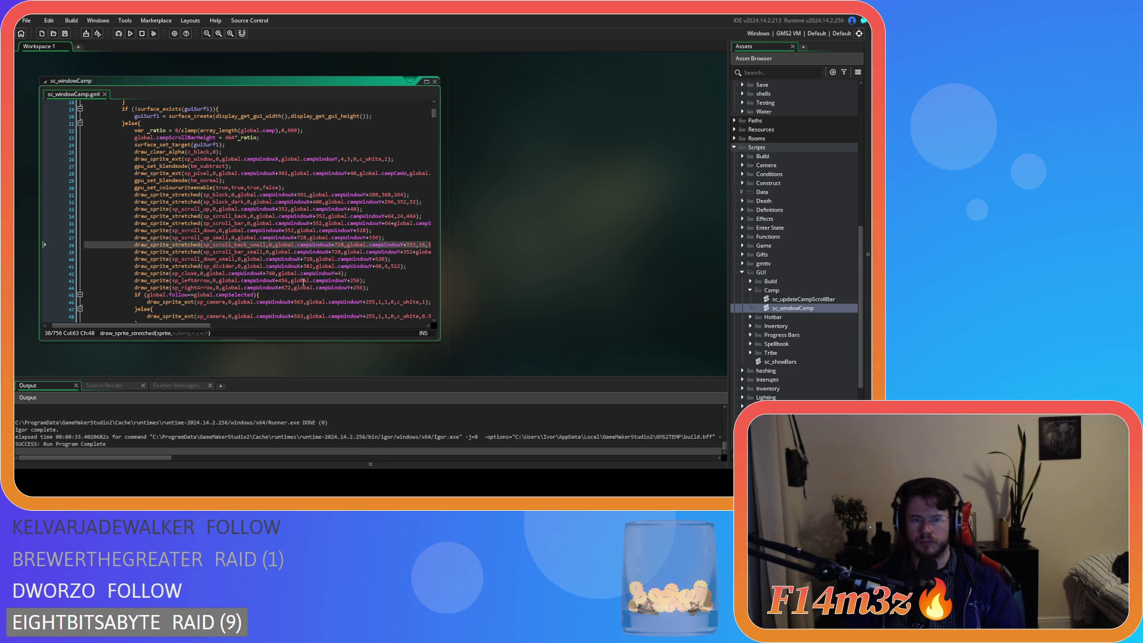
{"action": "left_click_drag", "start_coordinate": [203, 326], "coordinate": [276, 295]}
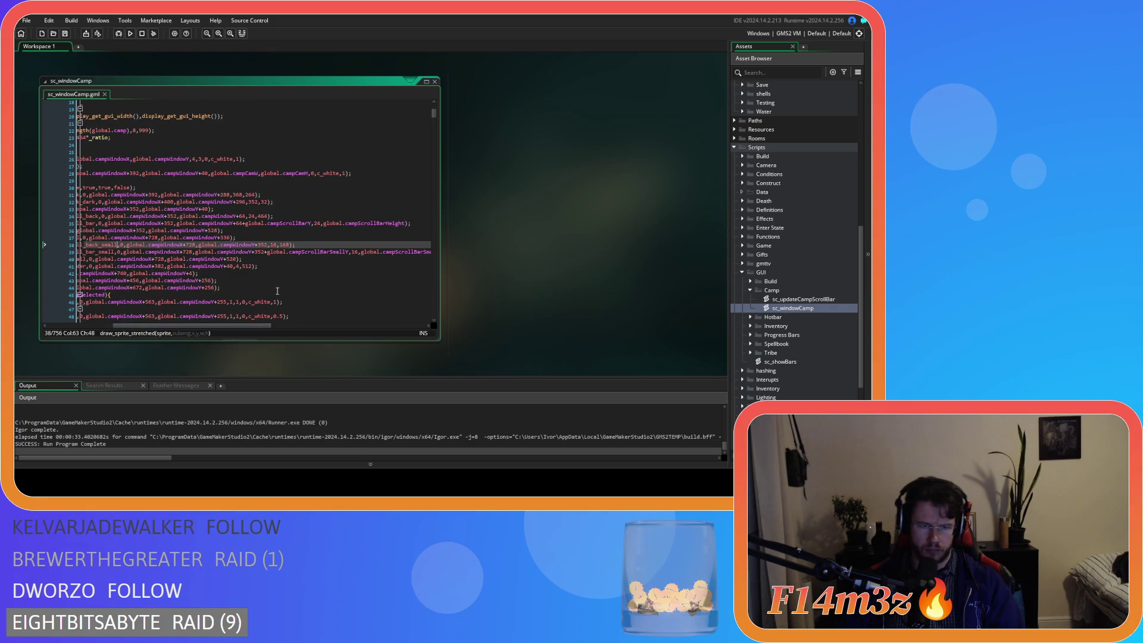
{"action": "double_click", "coordinate": [285, 245]}
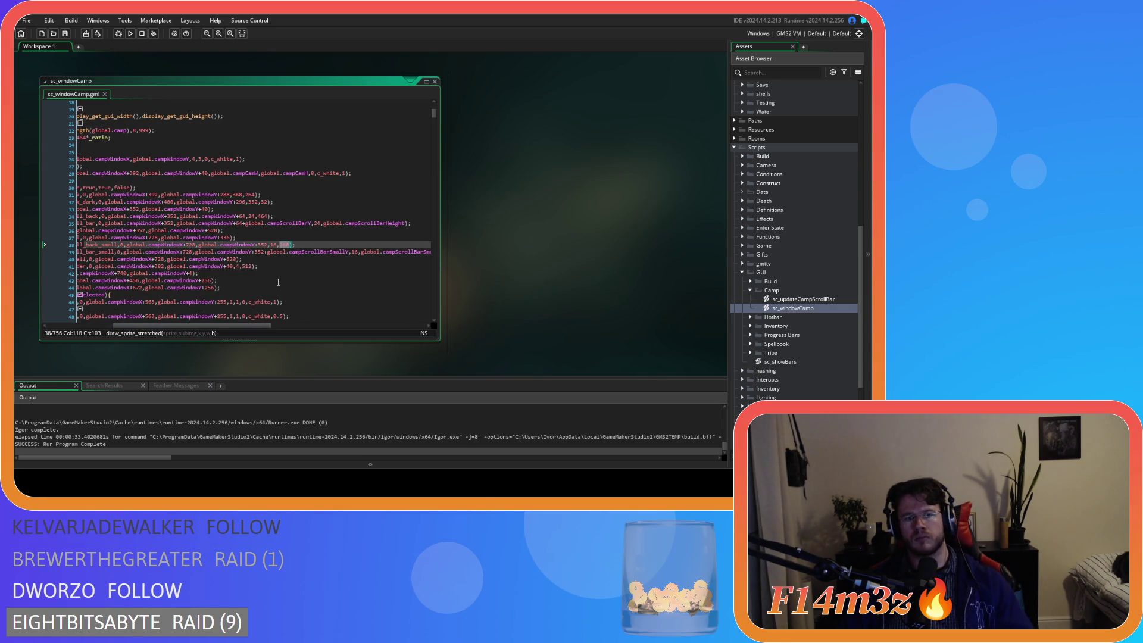
{"action": "left_click", "coordinate": [271, 252]}
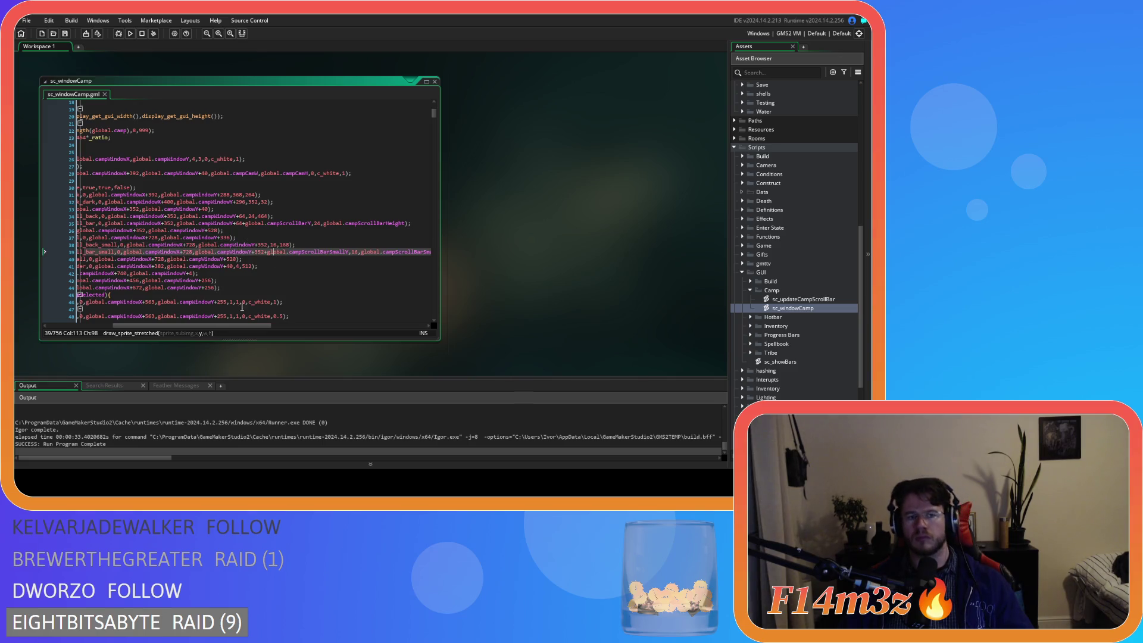
Move back down the script to the drop-handling code around line 590
{"action": "left_click_drag", "start_coordinate": [230, 326], "coordinate": [168, 326]}
{"action": "scroll", "coordinate": [262, 262], "scroll_direction": "down", "scroll_amount": 20}
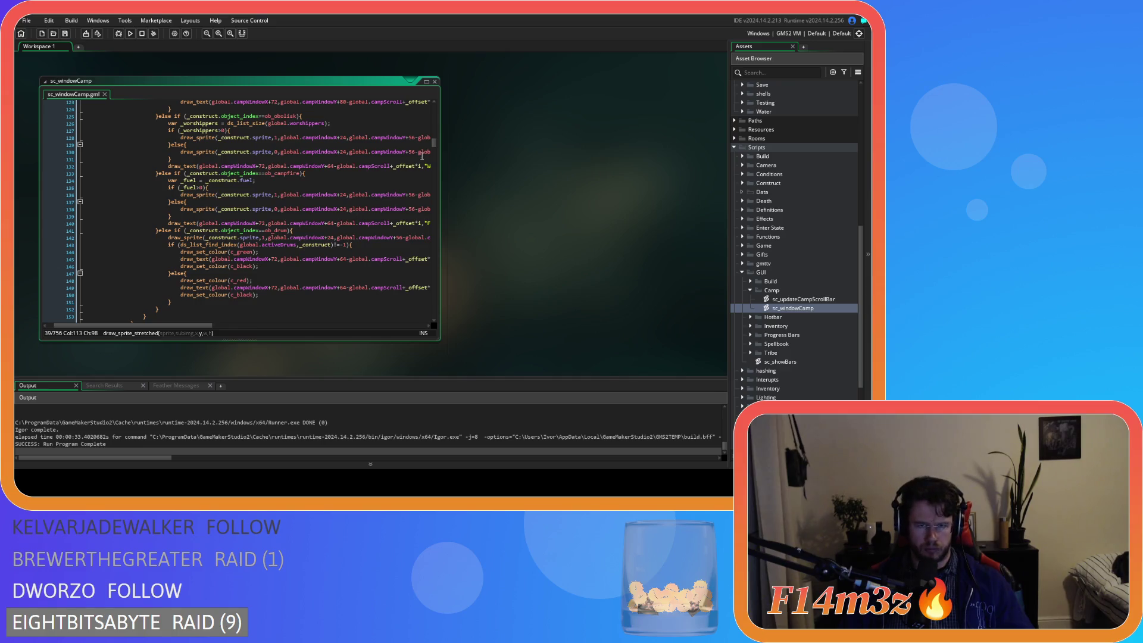
{"action": "left_click_drag", "start_coordinate": [434, 148], "coordinate": [426, 291]}
Replace 464 on line 679 and 176 on line 681 with 168, save, and run the game
{"action": "scroll", "coordinate": [357, 264], "scroll_direction": "down", "scroll_amount": 10}
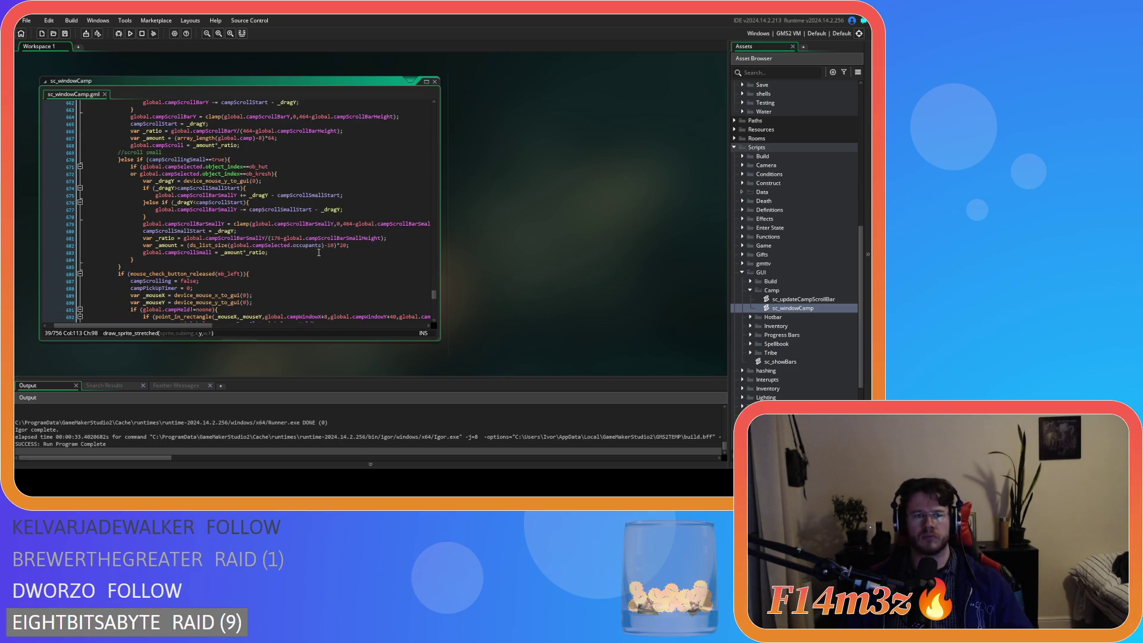
{"action": "double_click", "coordinate": [346, 224]}
{"action": "type", "text": "168"}
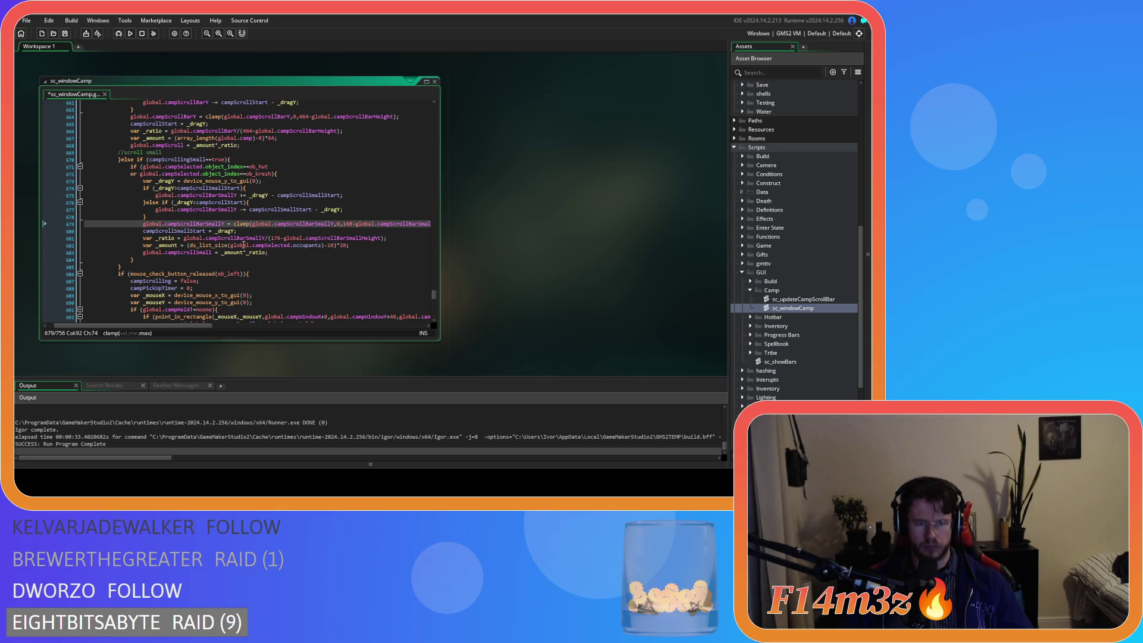
{"action": "double_click", "coordinate": [276, 238]}
{"action": "type", "text": "168"}
{"action": "key", "text": "ctrl+s"}
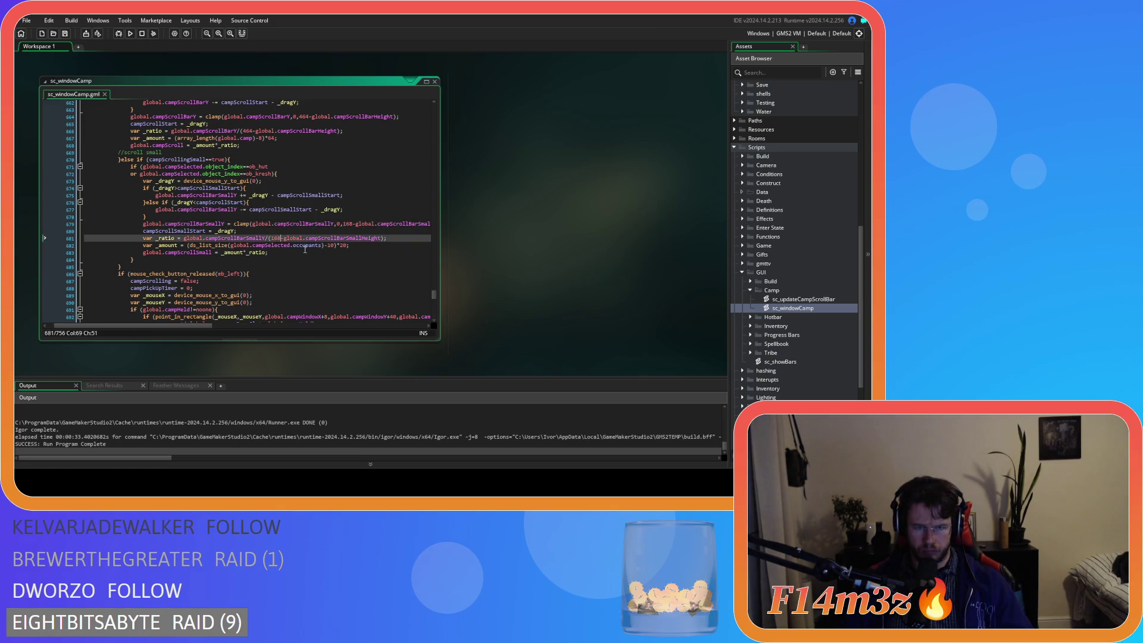
{"action": "key", "text": "F5"}
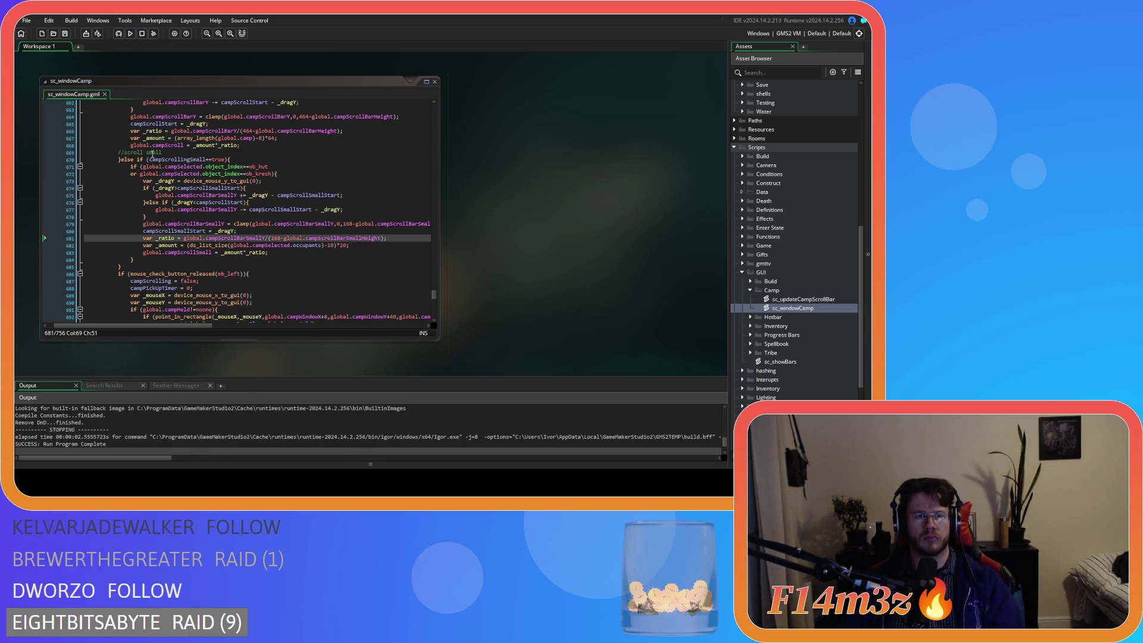
Select the two object-type condition lines 671–672, including the ob_kresh check
{"action": "scroll", "coordinate": [256, 215], "scroll_direction": "up", "scroll_amount": 3}
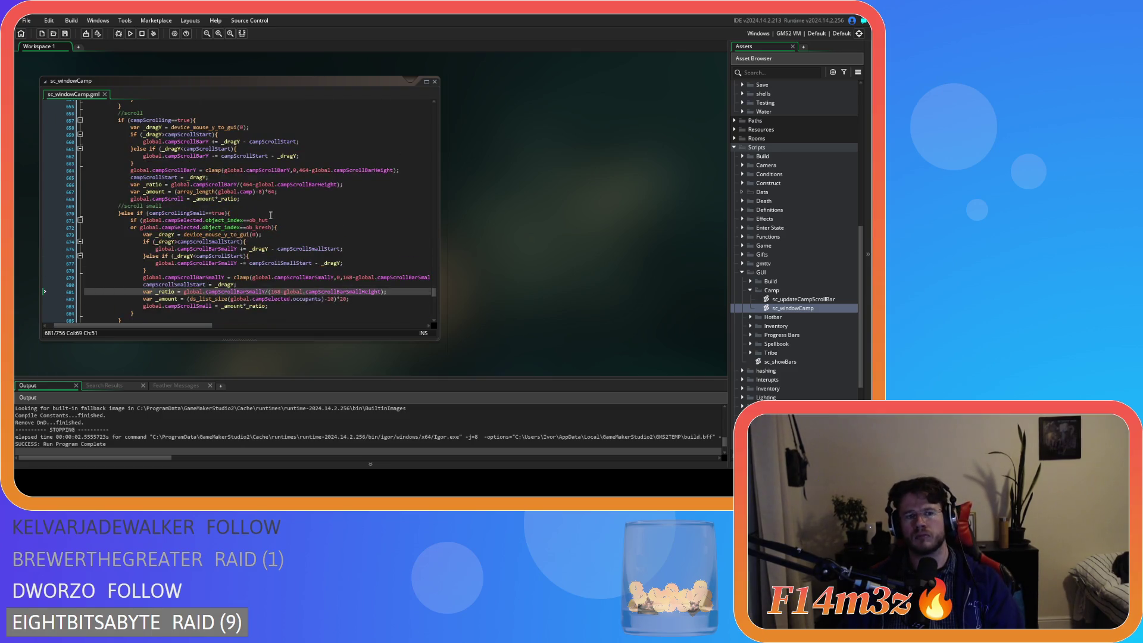
{"action": "scroll", "coordinate": [274, 215], "scroll_direction": "up", "scroll_amount": 1}
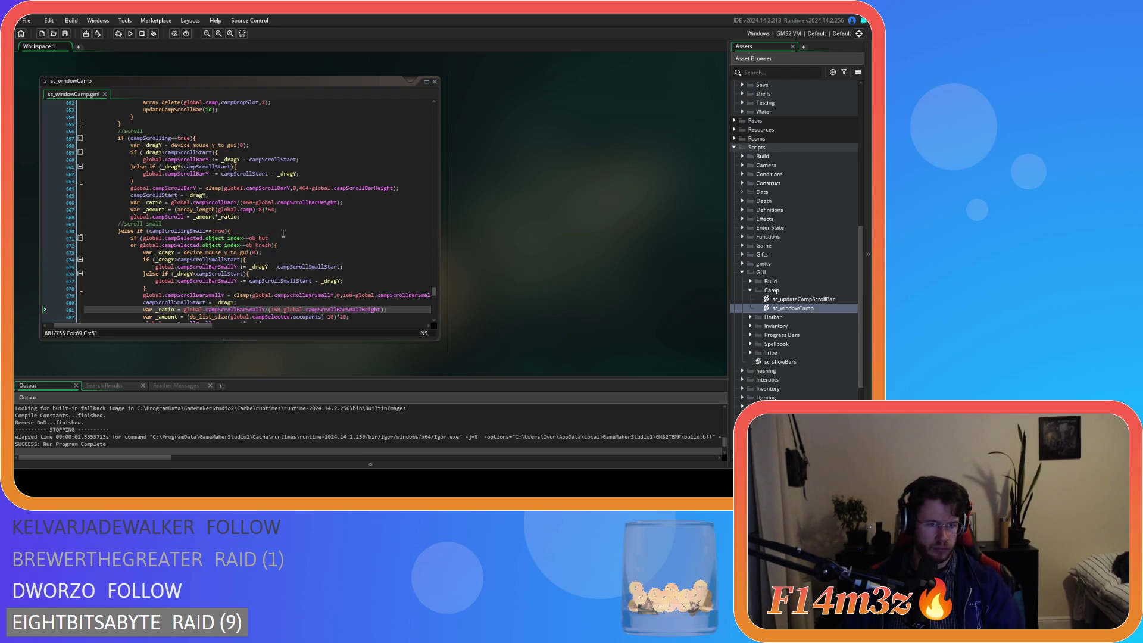
{"action": "left_click", "coordinate": [271, 245]}
{"action": "key", "text": "Right"}
{"action": "scroll", "coordinate": [290, 244], "scroll_direction": "down", "scroll_amount": 4}
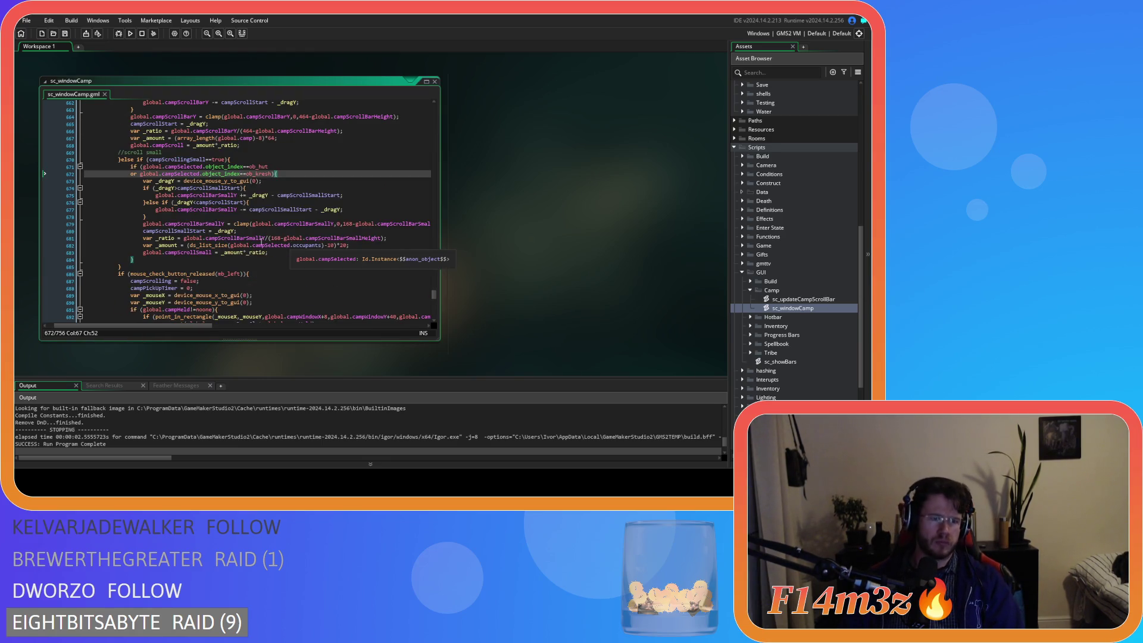
{"action": "left_click", "coordinate": [74, 174]}
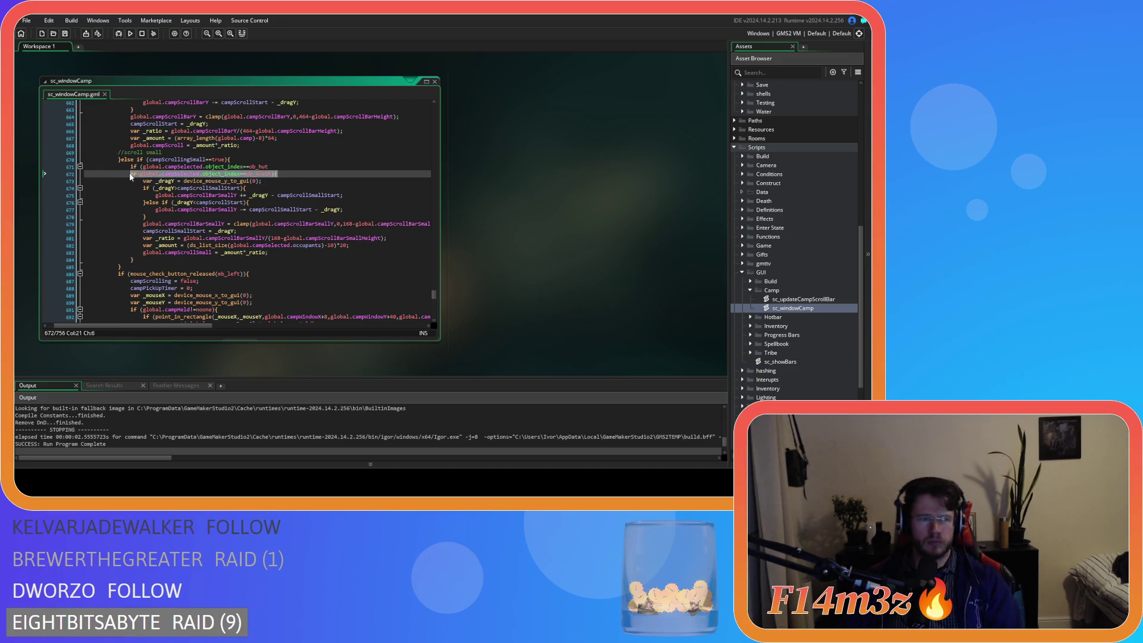
{"action": "left_click_drag", "start_coordinate": [74, 172], "coordinate": [74, 169]}
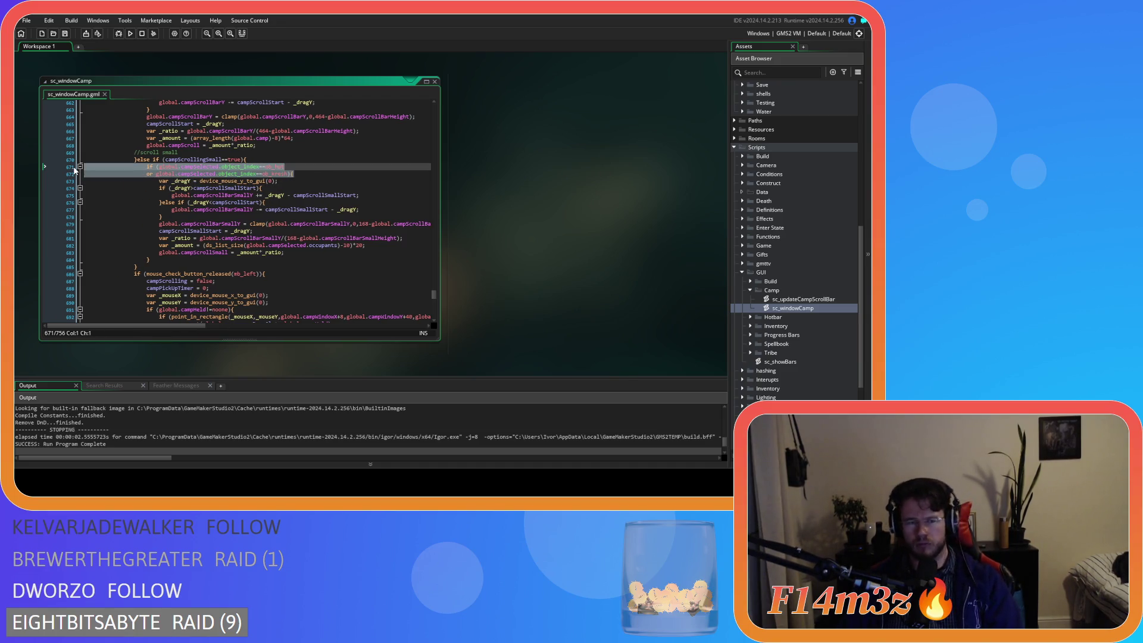
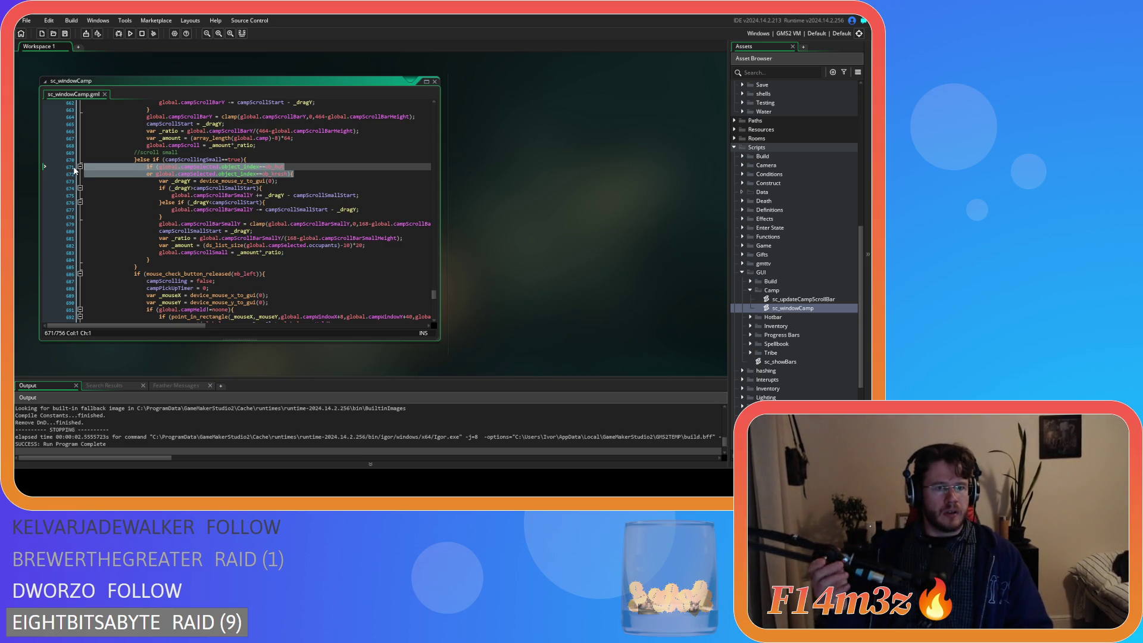
Delete the object-type if/or condition lines and the stray closing brace from the small-scroll code
{"action": "left_click", "coordinate": [293, 173]}
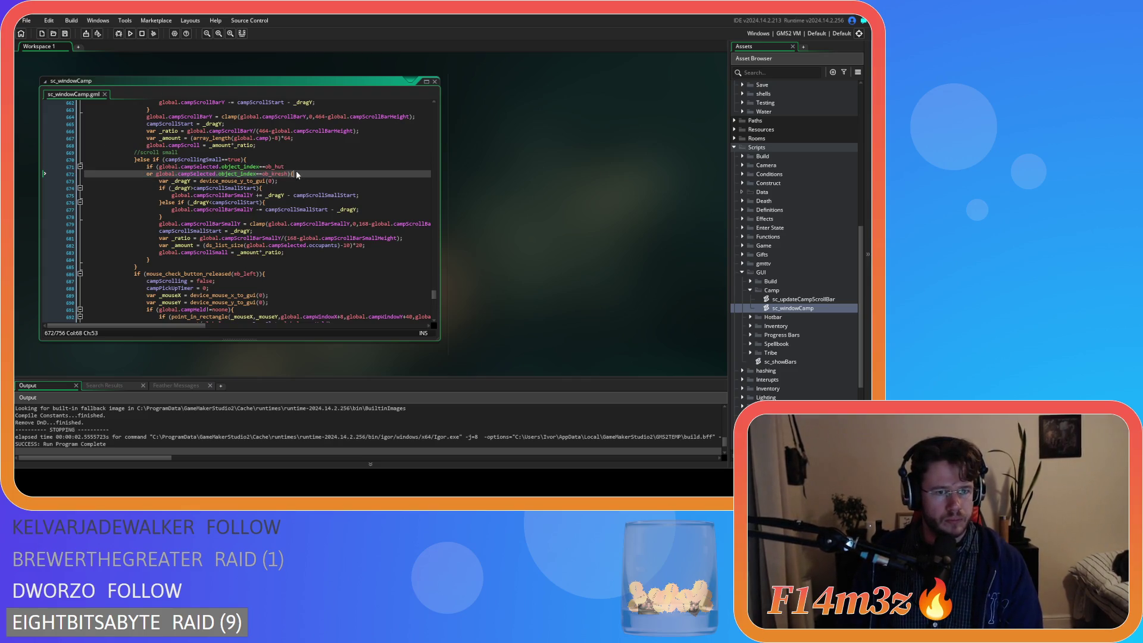
{"action": "left_click", "coordinate": [150, 260]}
{"action": "key", "text": "shift+Home"}
{"action": "key", "text": "BackSpace"}
{"action": "key", "text": "BackSpace"}
{"action": "left_click_drag", "start_coordinate": [293, 173], "coordinate": [29, 166]}
{"action": "key", "text": "BackSpace"}
{"action": "key", "text": "BackSpace"}
De-indent the small-scroll block one level, save the script, and run the build
{"action": "mouse_move", "coordinate": [285, 238]}
{"action": "left_mouse_down"}
{"action": "mouse_move", "coordinate": [248, 231]}
{"action": "mouse_move", "coordinate": [149, 173]}
{"action": "mouse_move", "coordinate": [89, 167]}
{"action": "left_mouse_up"}
{"action": "key", "text": "shift+Tab"}
{"action": "left_click", "coordinate": [227, 182]}
{"action": "key", "text": "ctrl+s"}
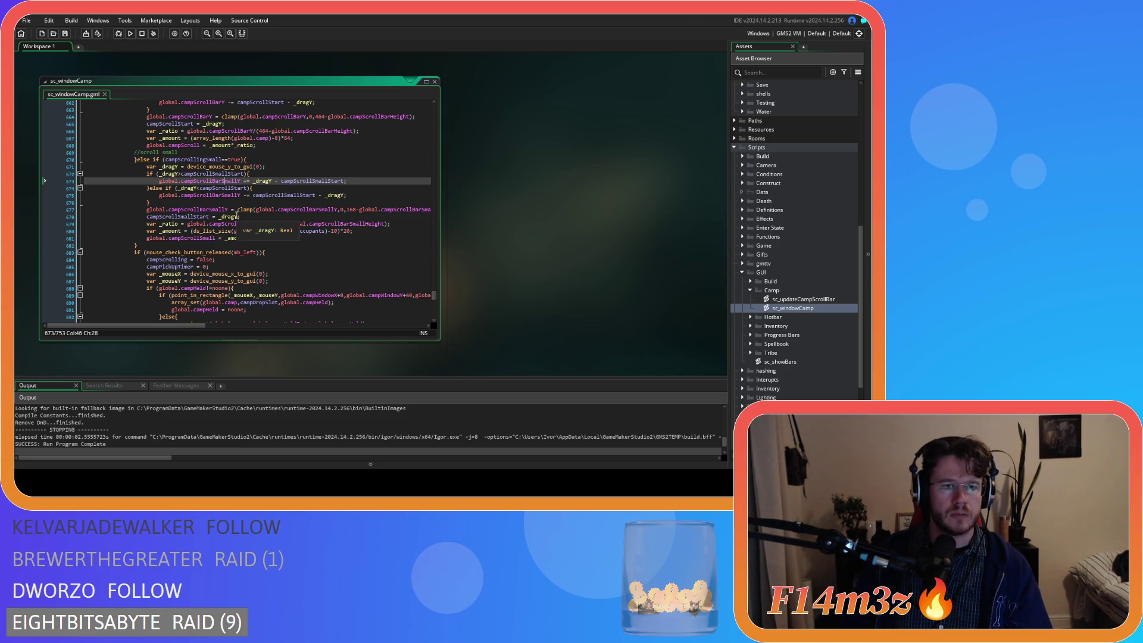
{"action": "key", "text": "F5"}
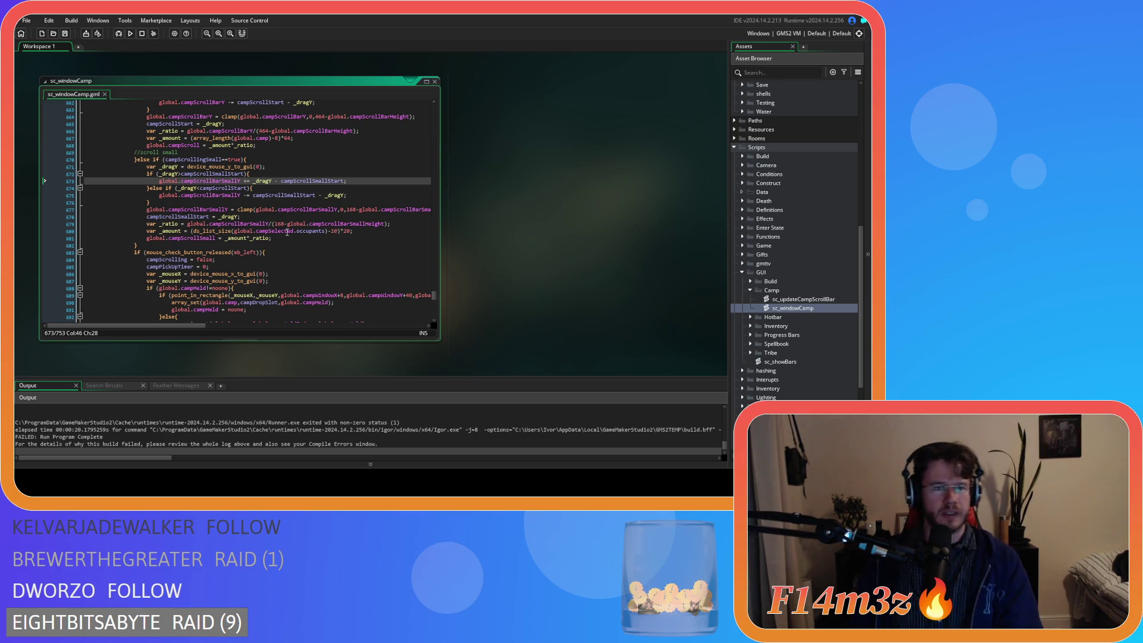
{"action": "scroll", "coordinate": [331, 229], "scroll_direction": "up", "scroll_amount": 1}
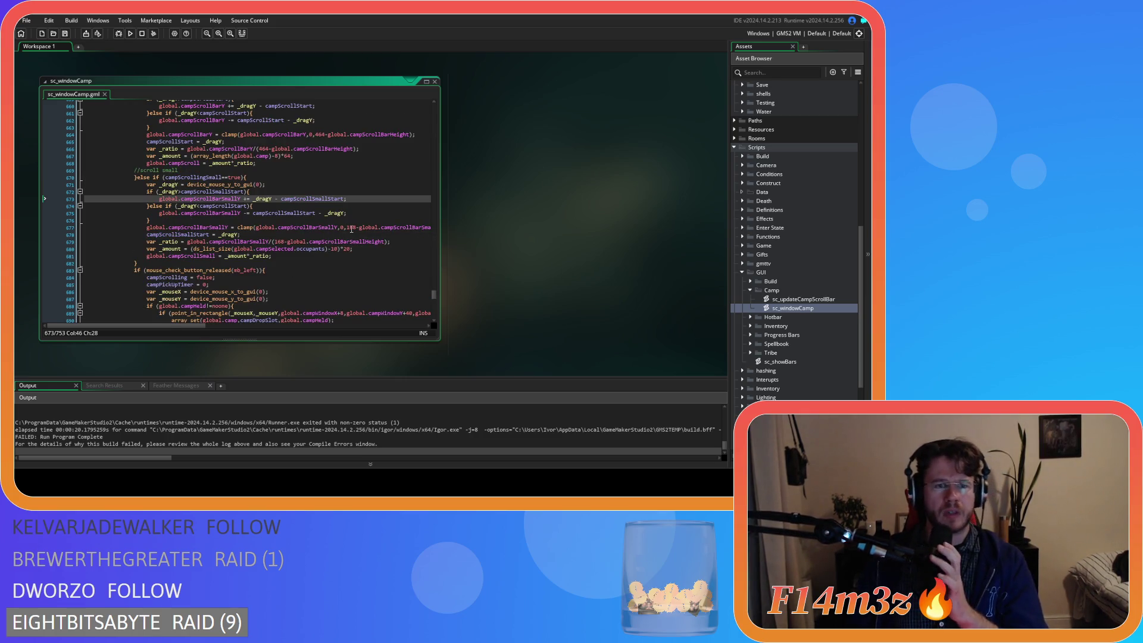
{"action": "mouse_move", "coordinate": [305, 242]}
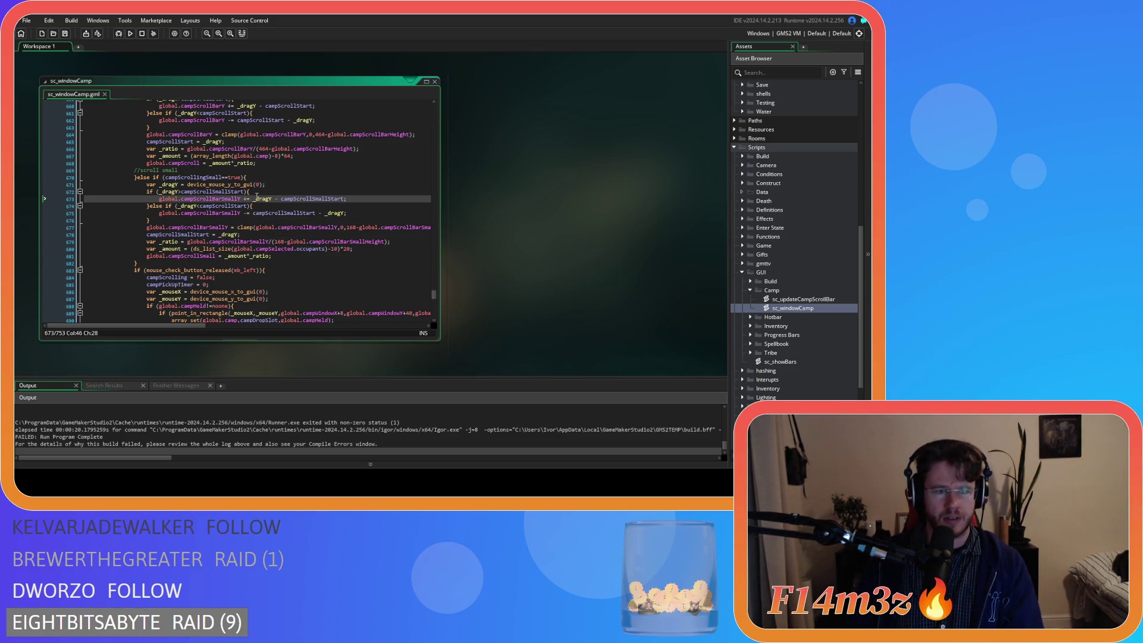
{"action": "mouse_move", "coordinate": [254, 182]}
{"action": "mouse_move", "coordinate": [339, 213]}
{"action": "scroll", "coordinate": [343, 212], "scroll_direction": "up", "scroll_amount": 3}
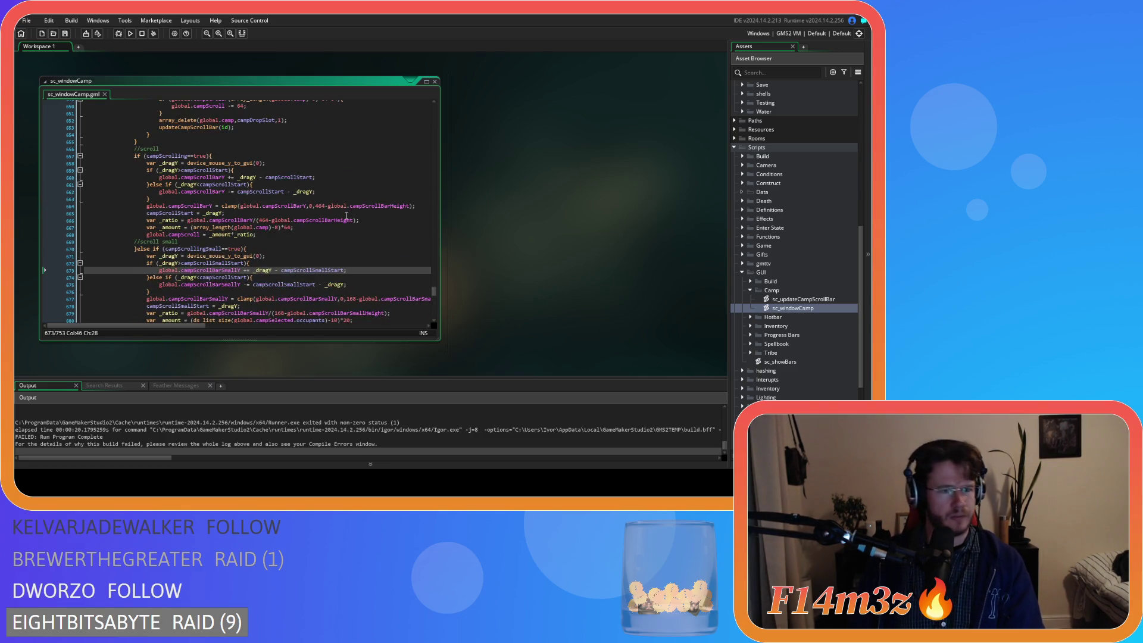
{"action": "scroll", "coordinate": [346, 215], "scroll_direction": "up", "scroll_amount": 20}
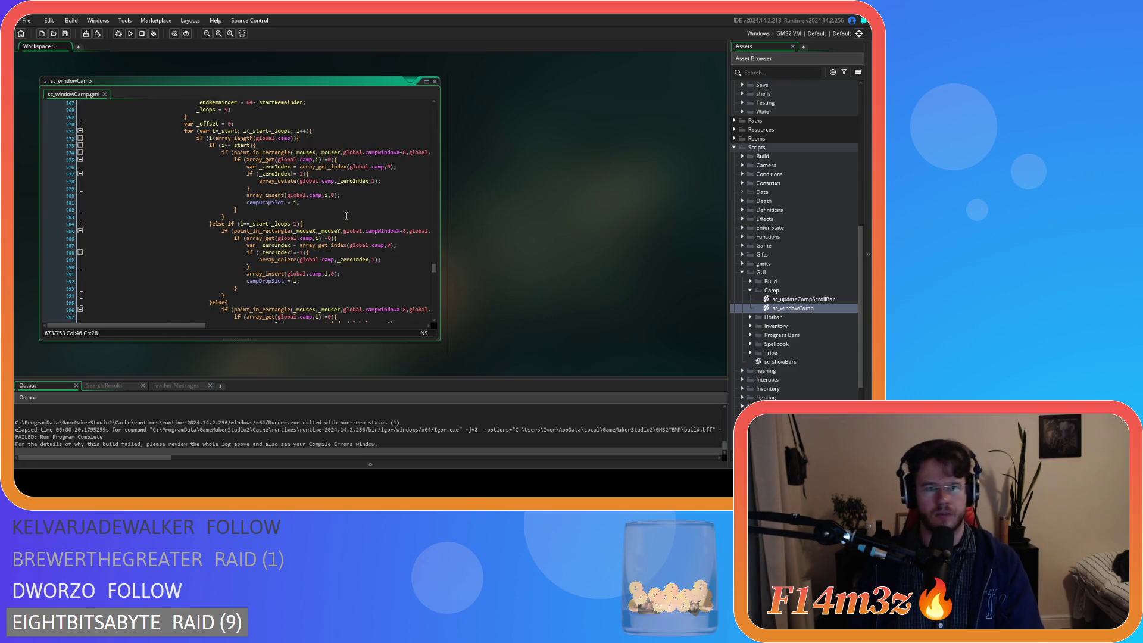
{"action": "scroll", "coordinate": [347, 215], "scroll_direction": "down", "scroll_amount": 3}
{"action": "scroll", "coordinate": [347, 215], "scroll_direction": "up", "scroll_amount": 3}
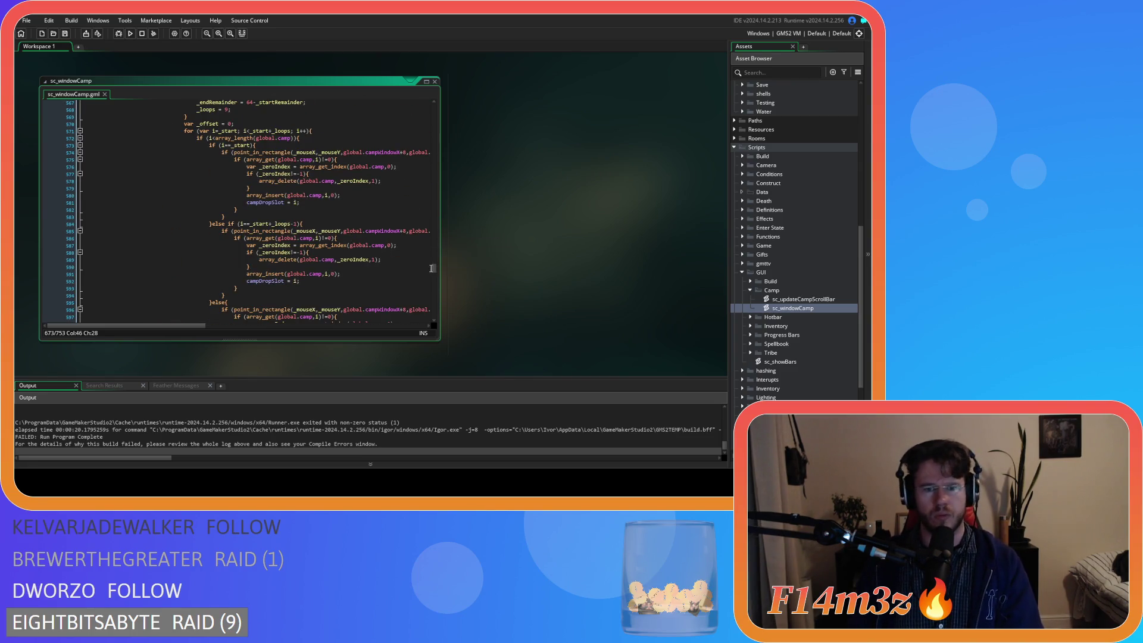
{"action": "mouse_move", "coordinate": [434, 272]}
{"action": "left_mouse_down"}
{"action": "mouse_move", "coordinate": [414, 109]}
{"action": "mouse_move", "coordinate": [426, 154]}
{"action": "left_mouse_up"}
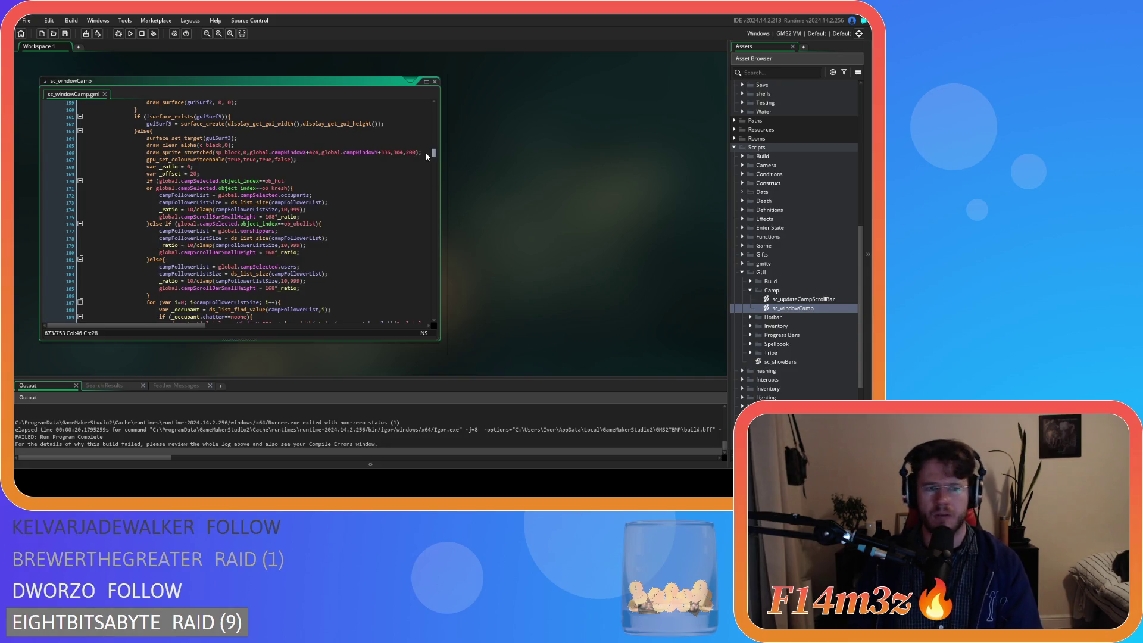
{"action": "left_click_drag", "start_coordinate": [426, 154], "coordinate": [426, 286]}
{"action": "key", "text": "Left"}
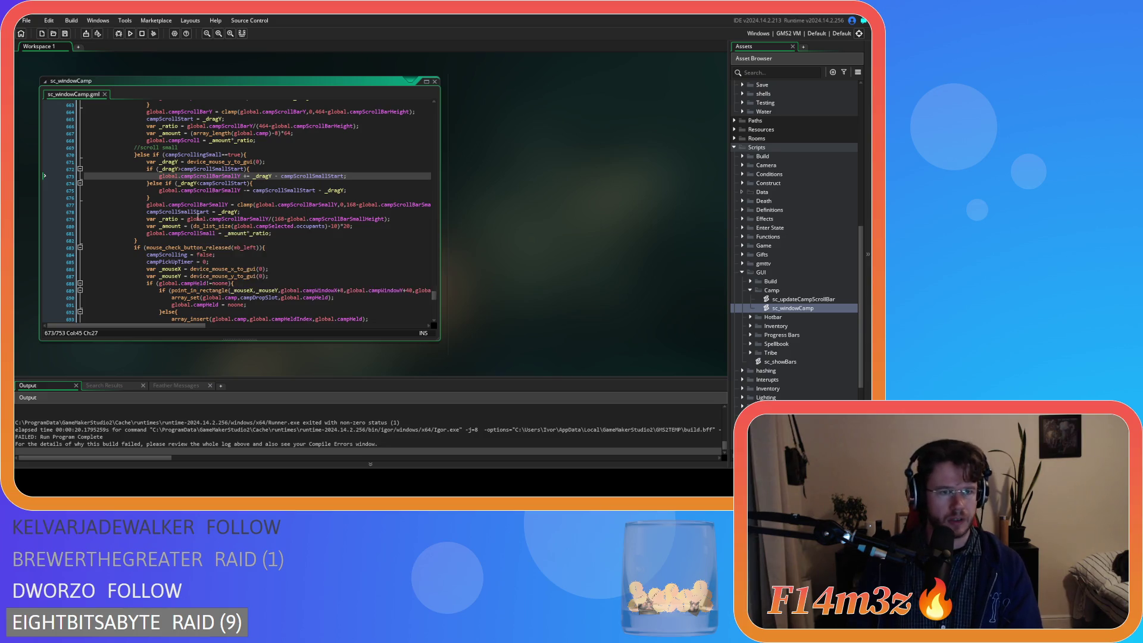
{"action": "left_click", "coordinate": [271, 156]}
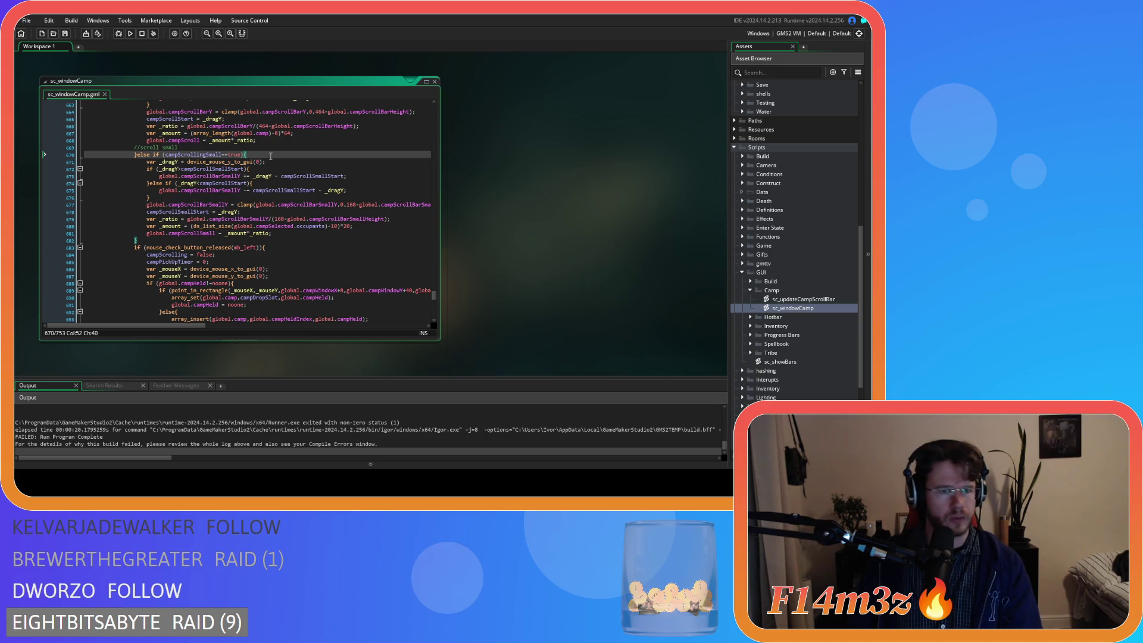
{"action": "double_click", "coordinate": [304, 226]}
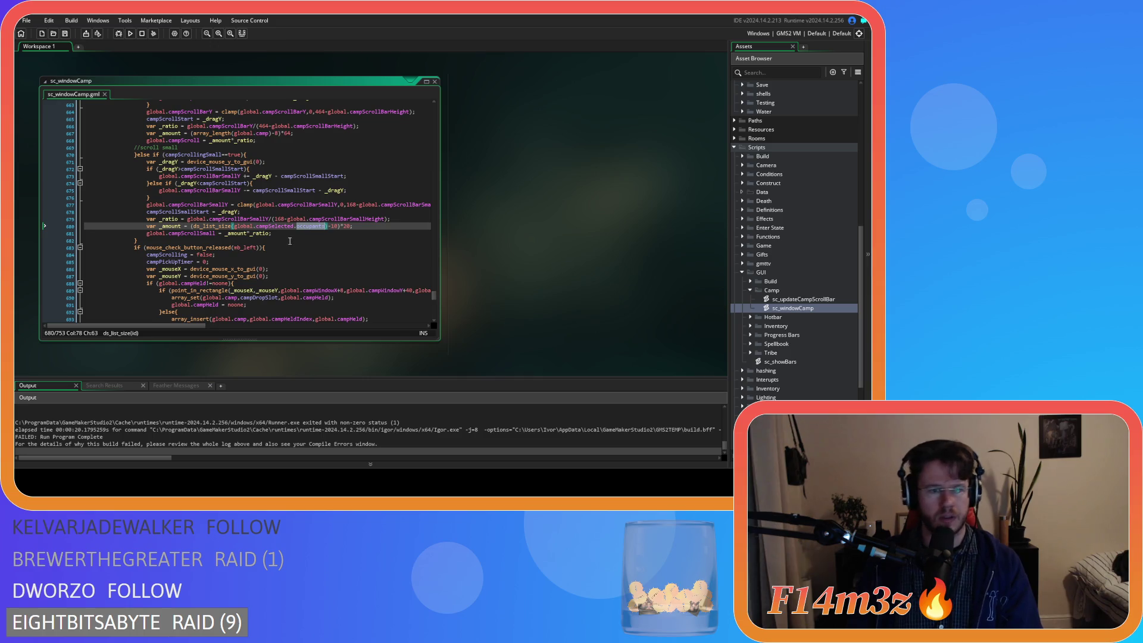
{"action": "left_click_drag", "start_coordinate": [314, 226], "coordinate": [235, 227]}
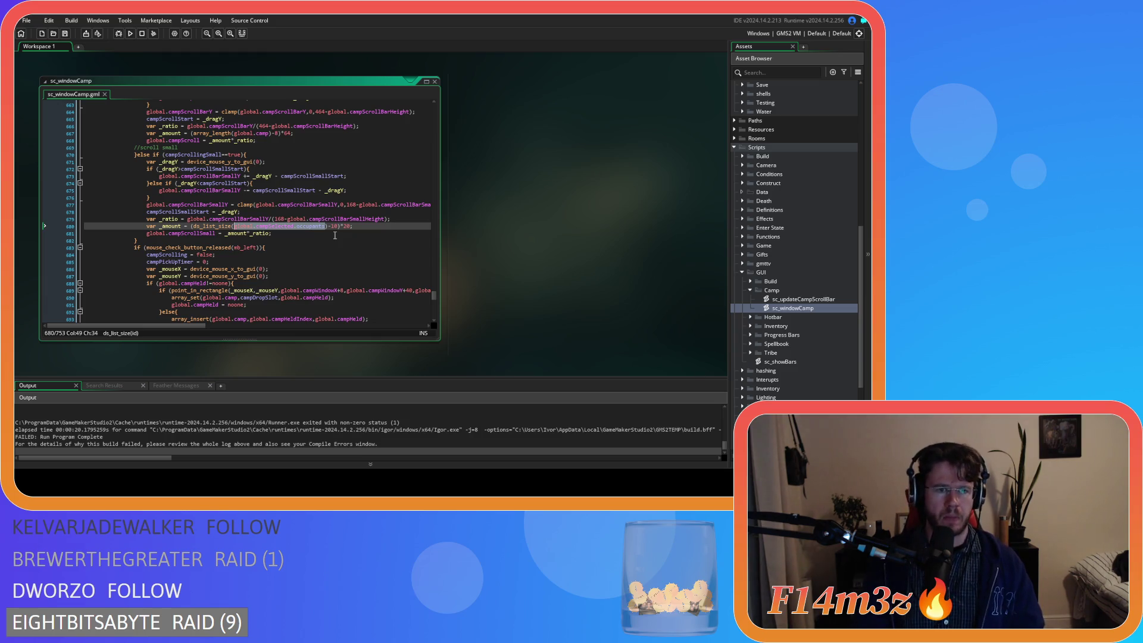
Replace the selected occupants reference with campFollowerList
{"action": "type", "text": "camp"}
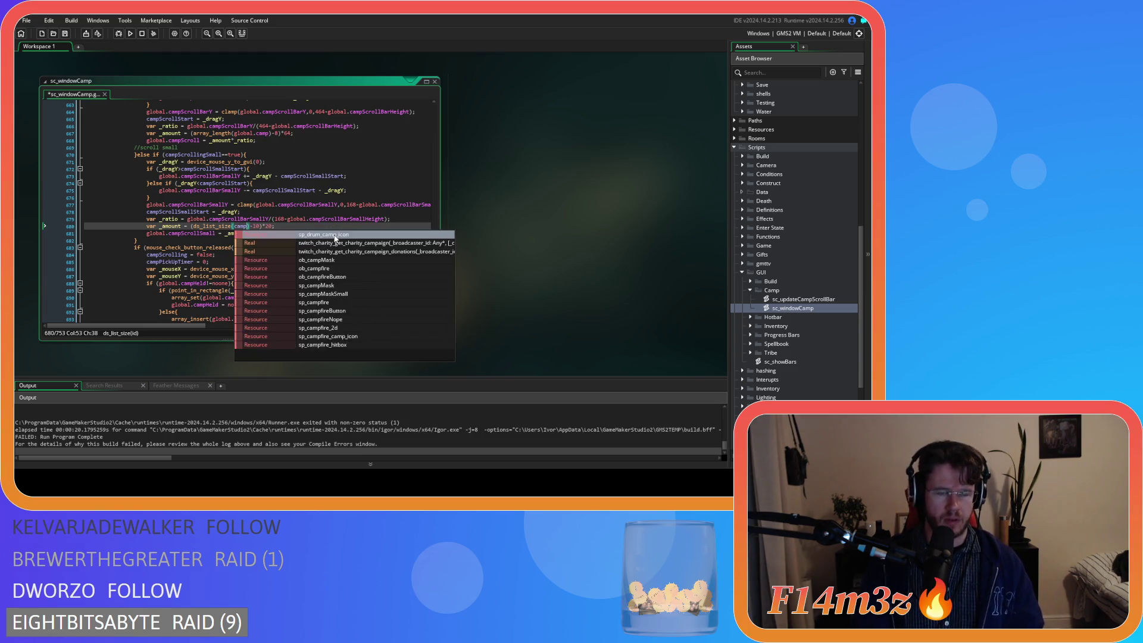
{"action": "key", "text": "BackSpace"}
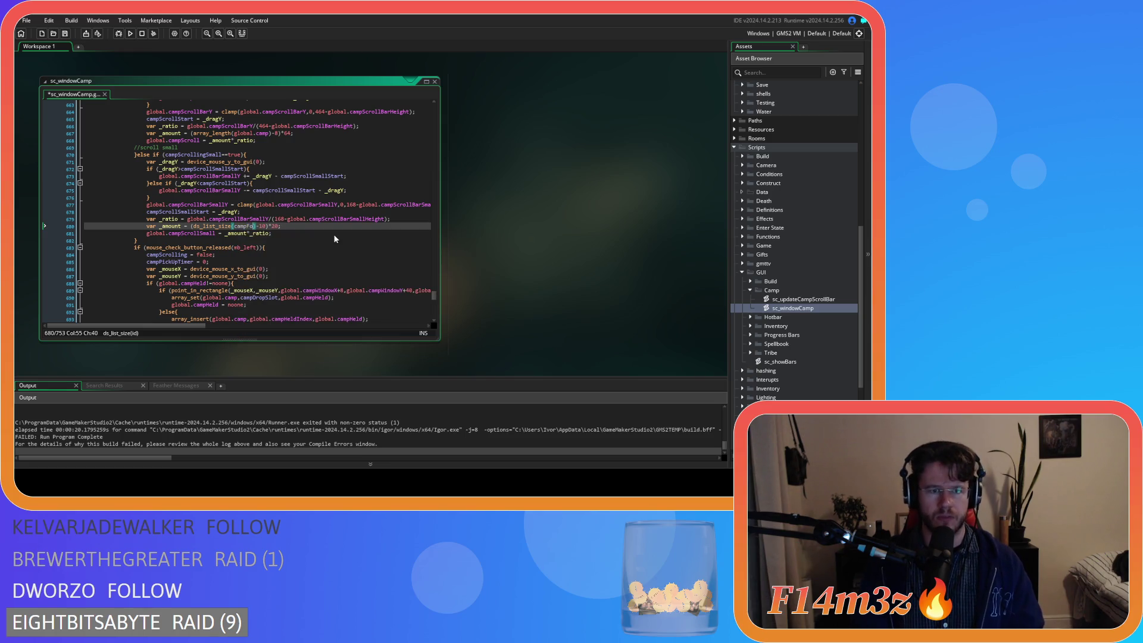
{"action": "type", "text": "p"}
{"action": "type", "text": "Followers"}
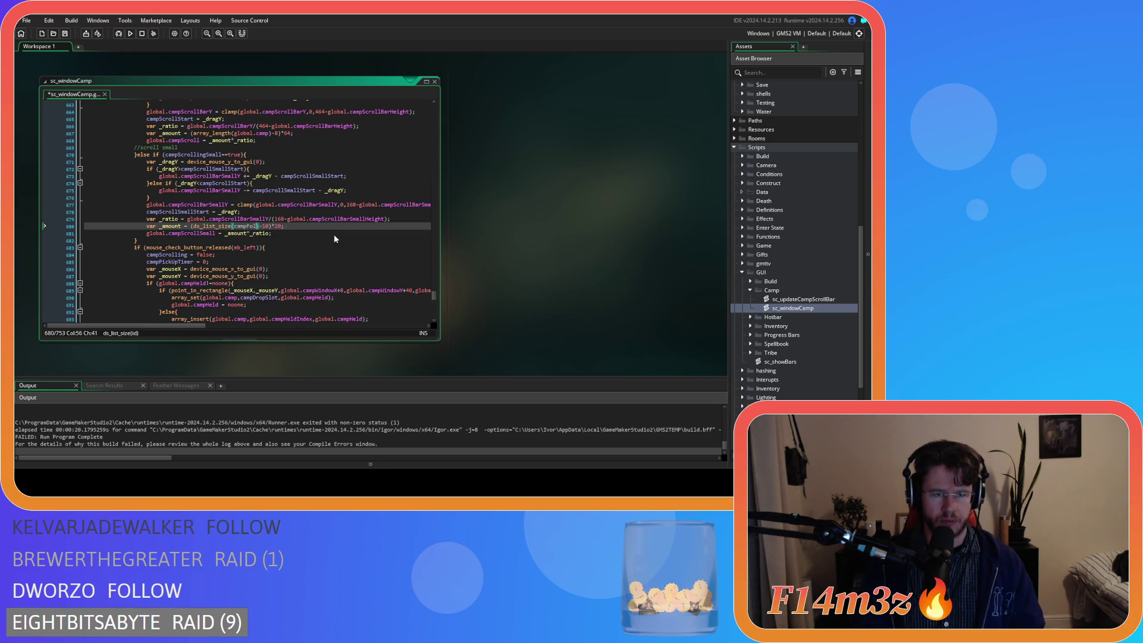
{"action": "key", "text": "BackSpace"}
{"action": "type", "text": "List"}
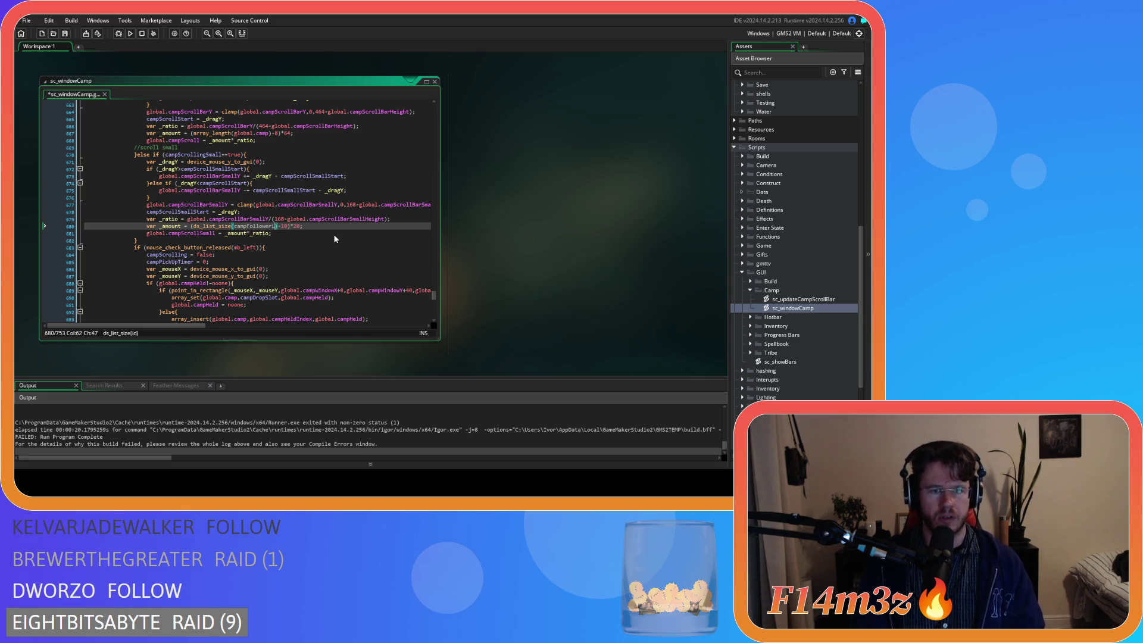
Save the script, build and run the game, and switch to its window
{"action": "key", "text": "ctrl+s"}
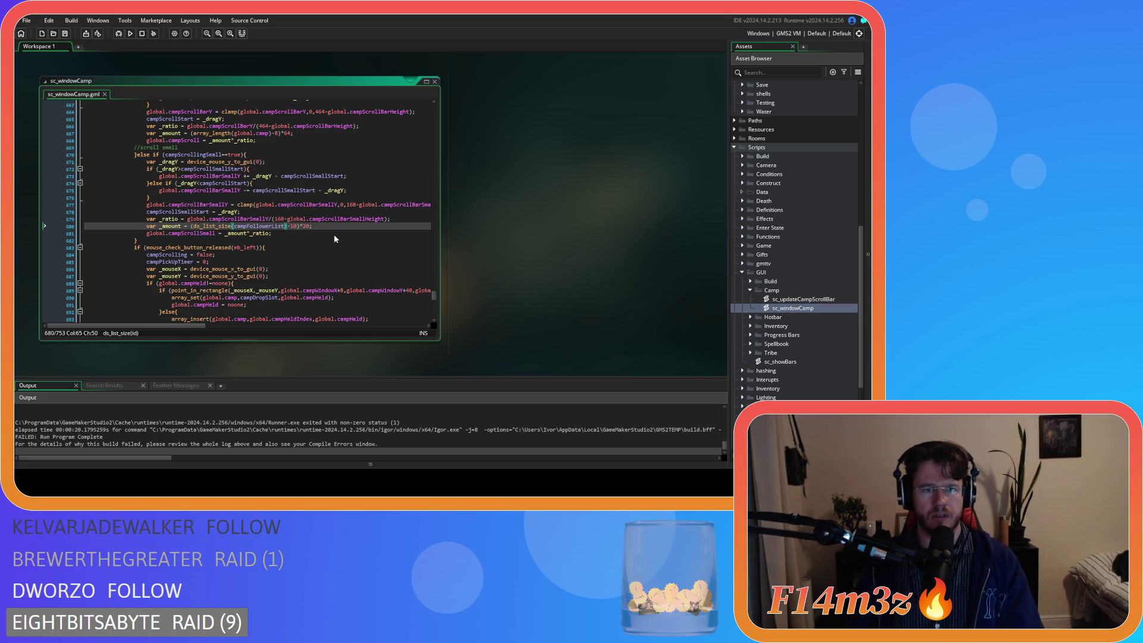
{"action": "key", "text": "F5"}
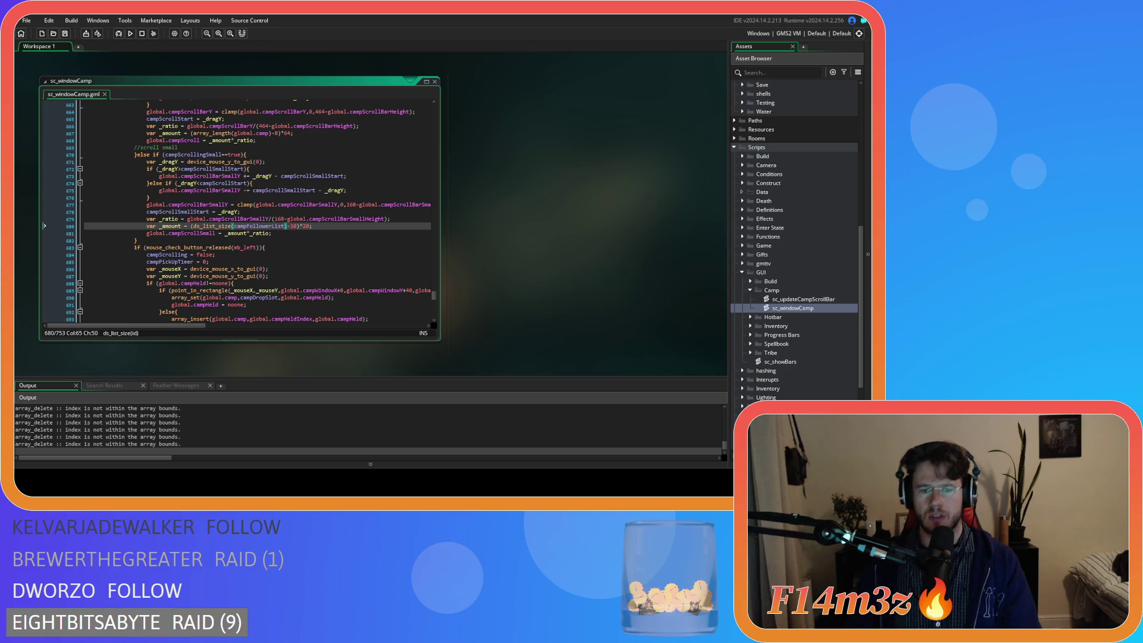
{"action": "key", "text": "alt+Tab"}
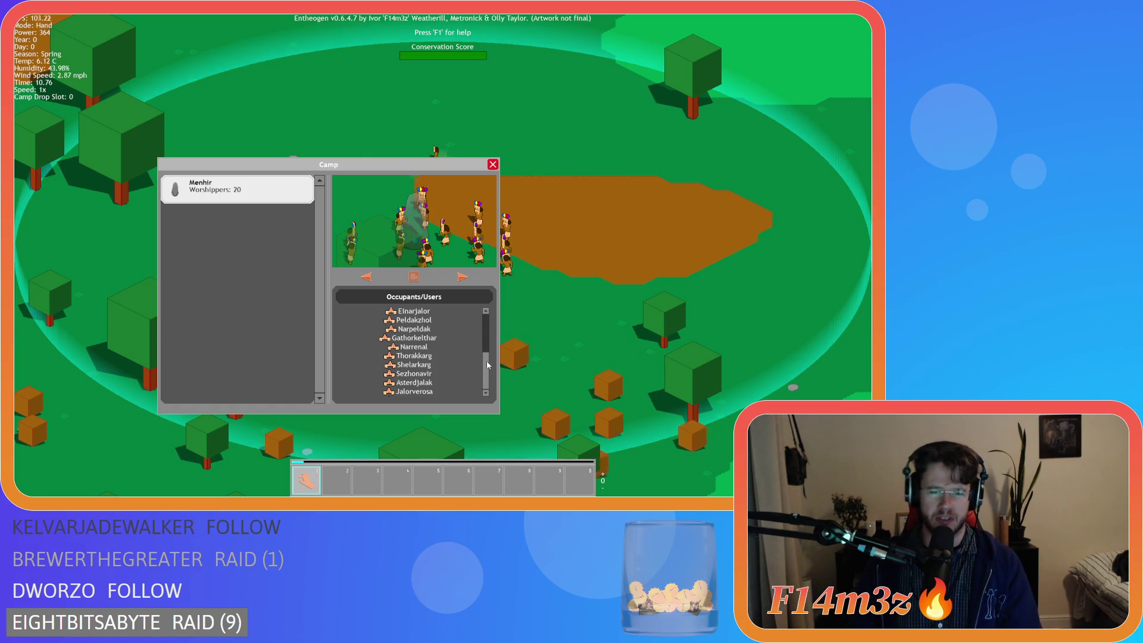
Quit the running game and review the scroll code around lines 681–683
{"action": "key", "text": "Escape"}
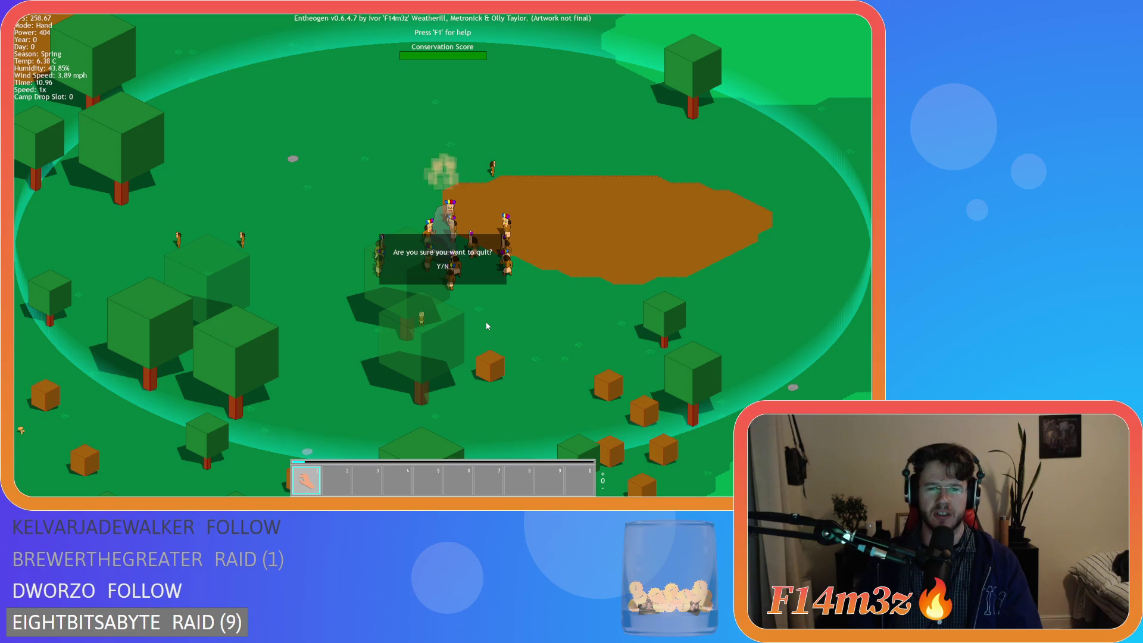
{"action": "key", "text": "Return"}
{"action": "left_click", "coordinate": [313, 247]}
{"action": "left_click", "coordinate": [314, 240]}
{"action": "left_click", "coordinate": [313, 234]}
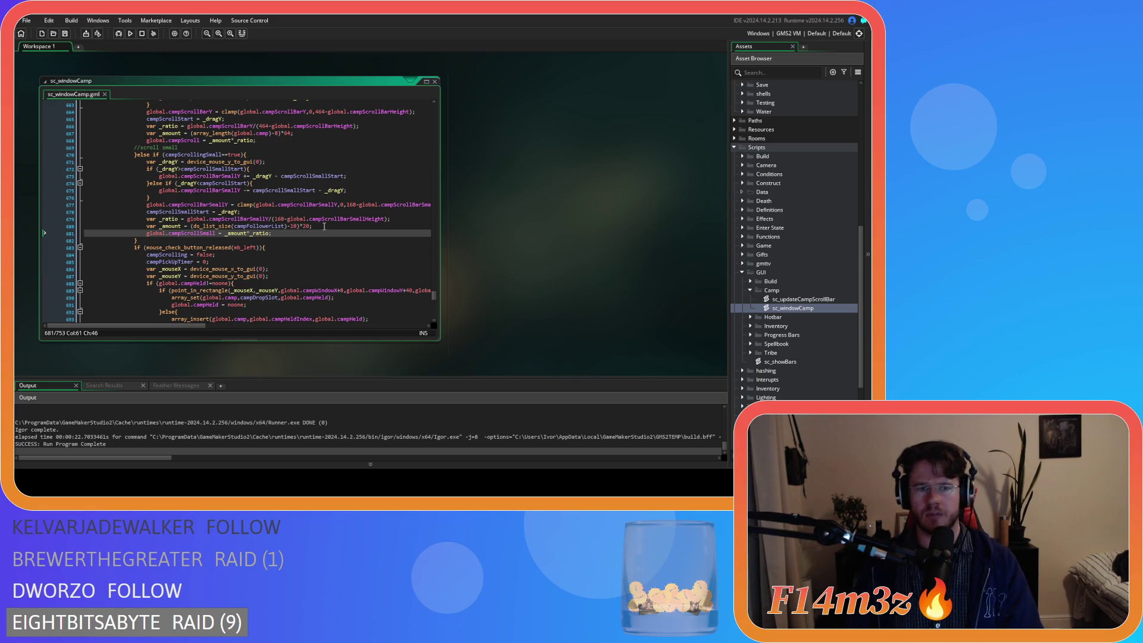
{"action": "scroll", "coordinate": [325, 222], "scroll_direction": "up", "scroll_amount": 4}
{"action": "scroll", "coordinate": [325, 222], "scroll_direction": "up", "scroll_amount": 20}
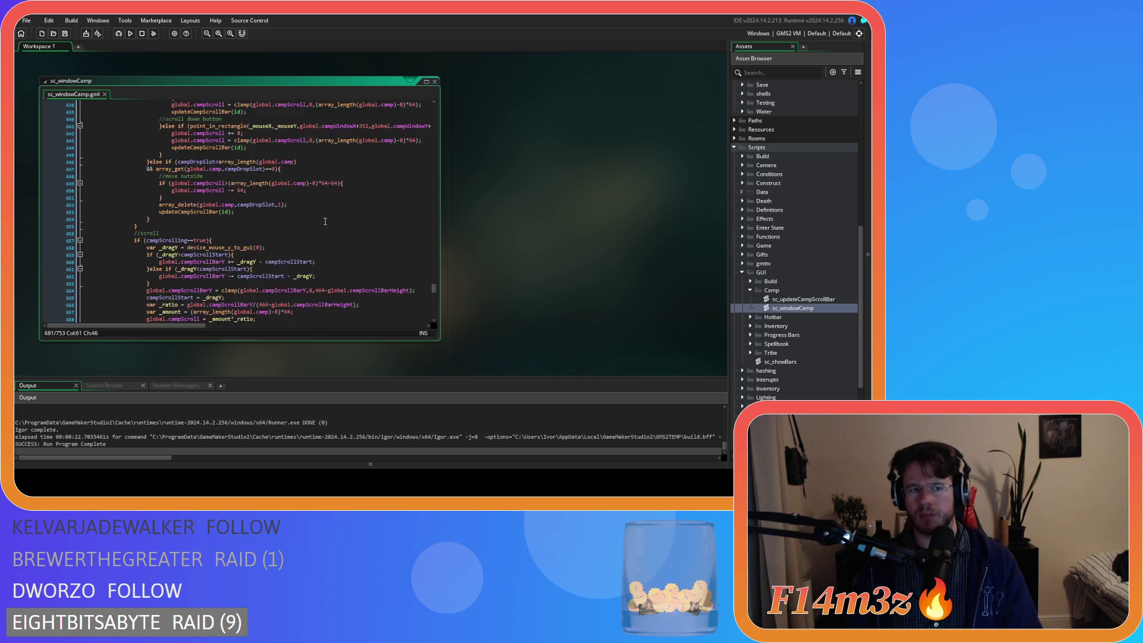
{"action": "scroll", "coordinate": [329, 219], "scroll_direction": "up", "scroll_amount": 20}
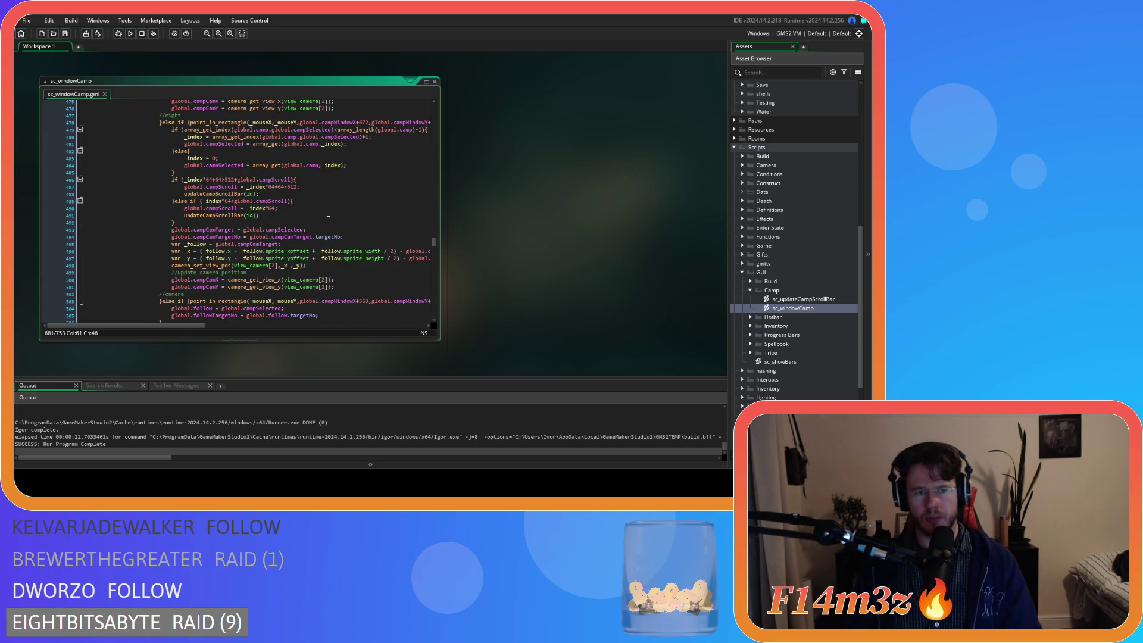
Rebuild and rerun the game, then quit it again from the Camp window
{"action": "key", "text": "F5"}
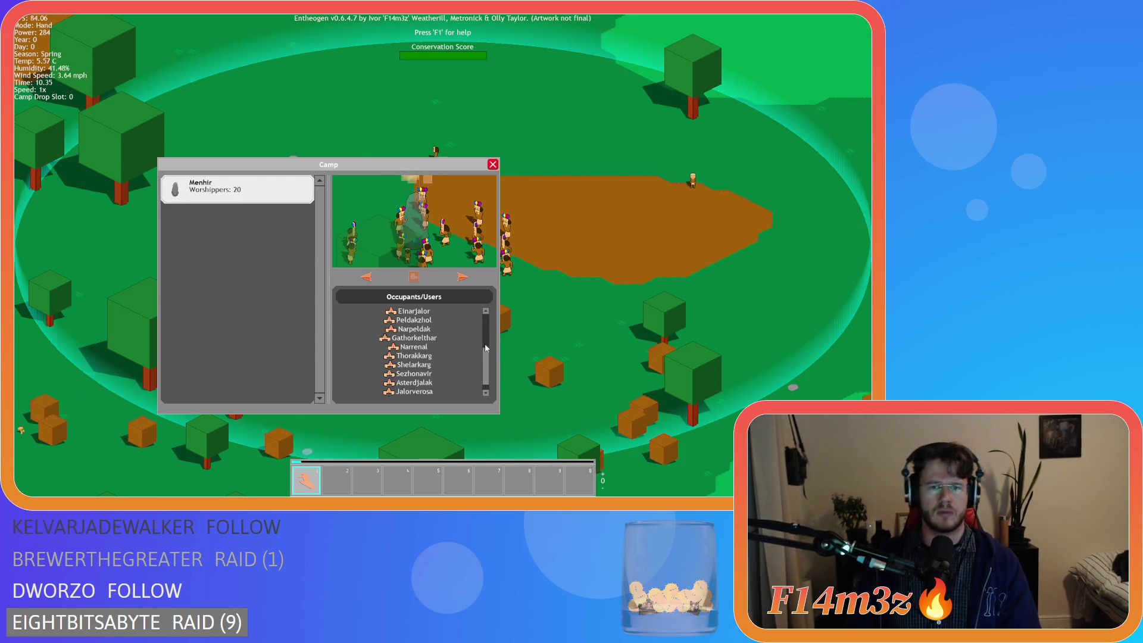
{"action": "key", "text": "Escape"}
{"action": "key", "text": "Escape"}
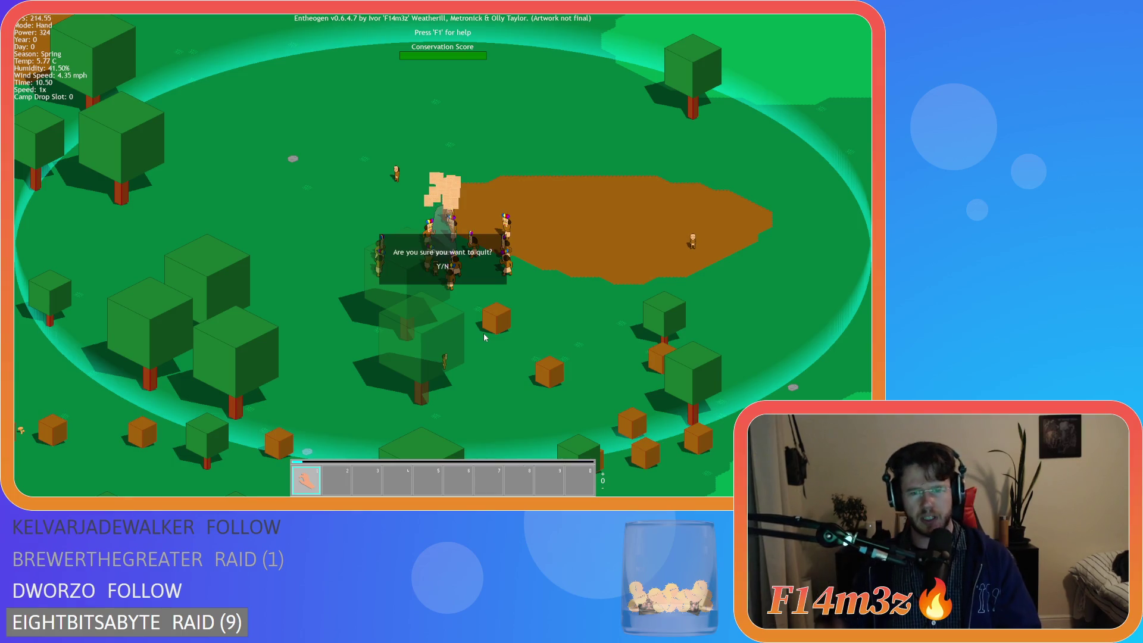
{"action": "key", "text": "Return"}
{"action": "left_click", "coordinate": [342, 224]}
Scroll sc_windowCamp back to the scrollbar drag-handling code around line 657
{"action": "scroll", "coordinate": [342, 225], "scroll_direction": "down", "scroll_amount": 15}
{"action": "scroll", "coordinate": [343, 226], "scroll_direction": "down", "scroll_amount": 18}
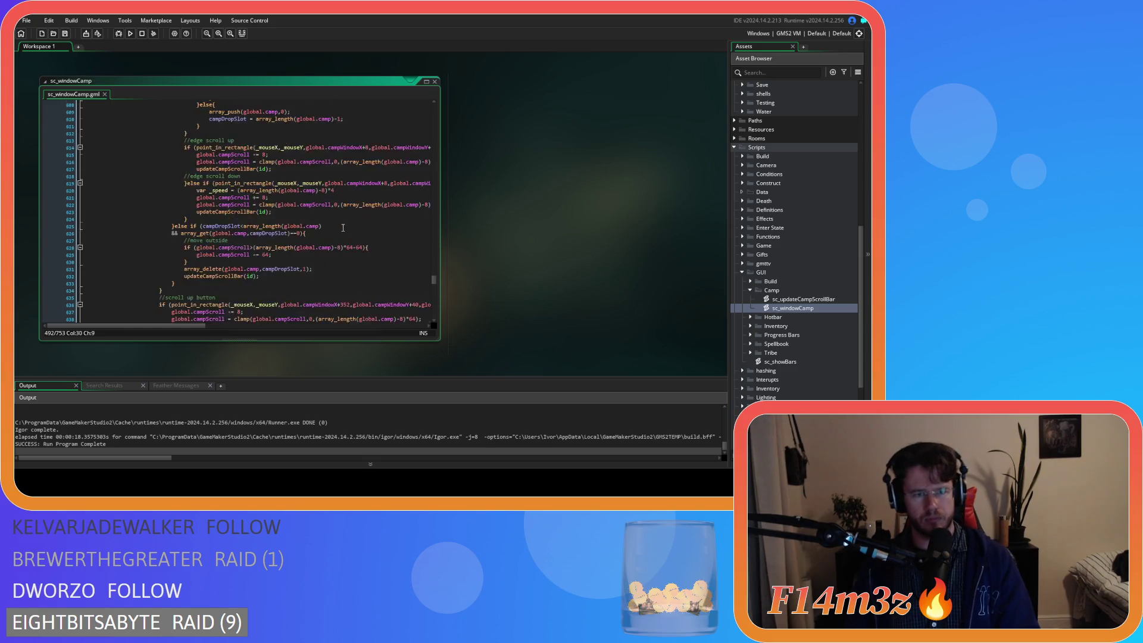
{"action": "scroll", "coordinate": [343, 228], "scroll_direction": "down", "scroll_amount": 10}
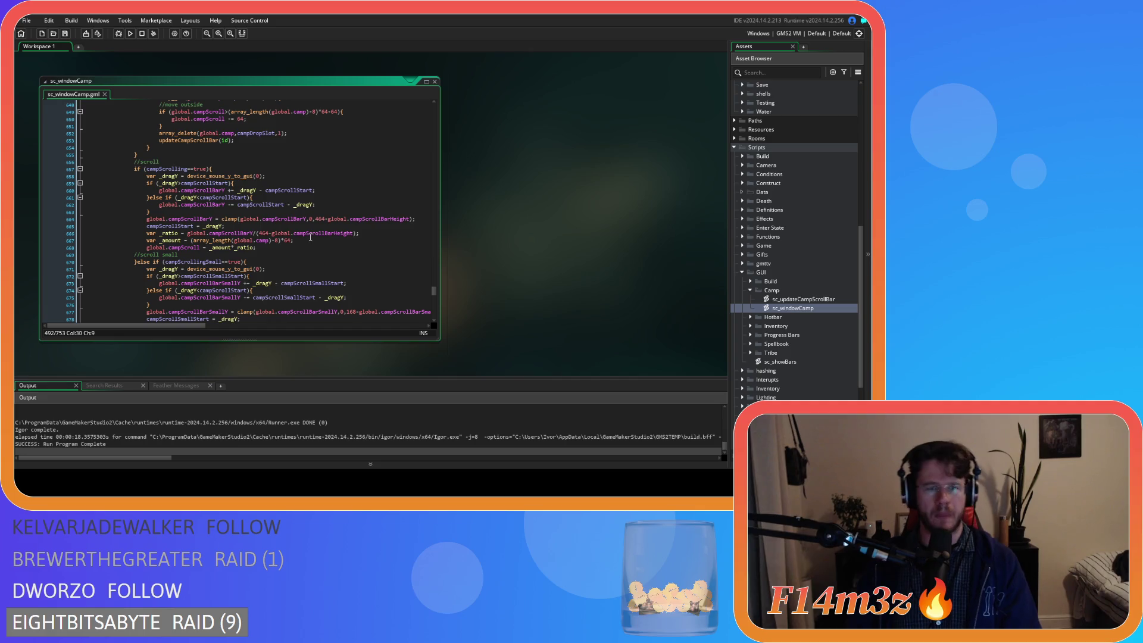
{"action": "left_click", "coordinate": [290, 168]}
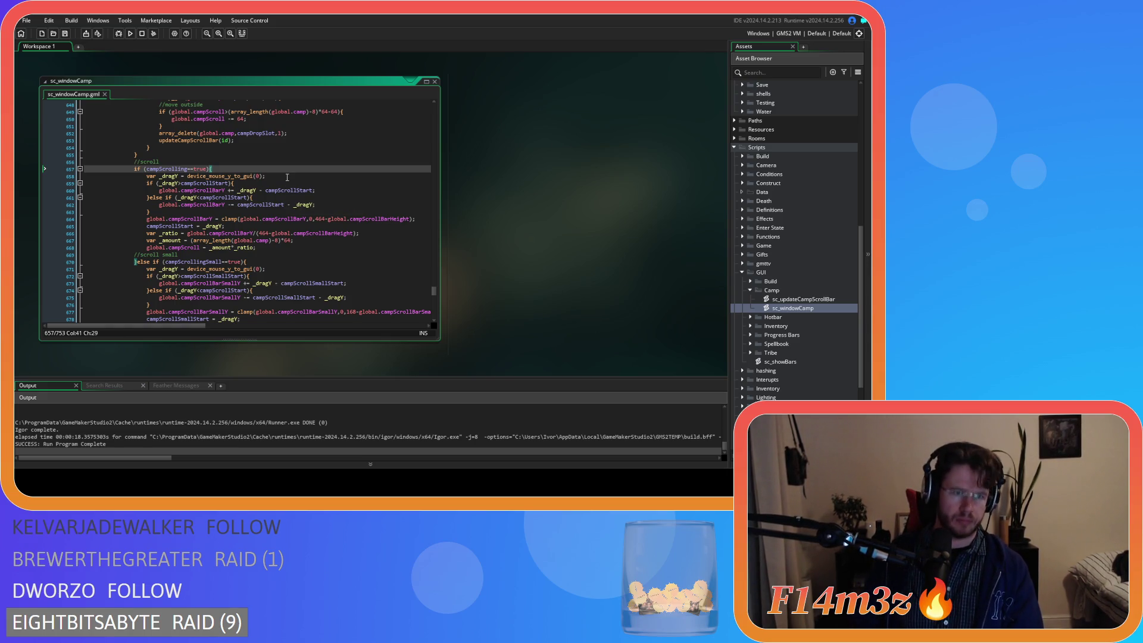
{"action": "scroll", "coordinate": [287, 177], "scroll_direction": "down", "scroll_amount": 3}
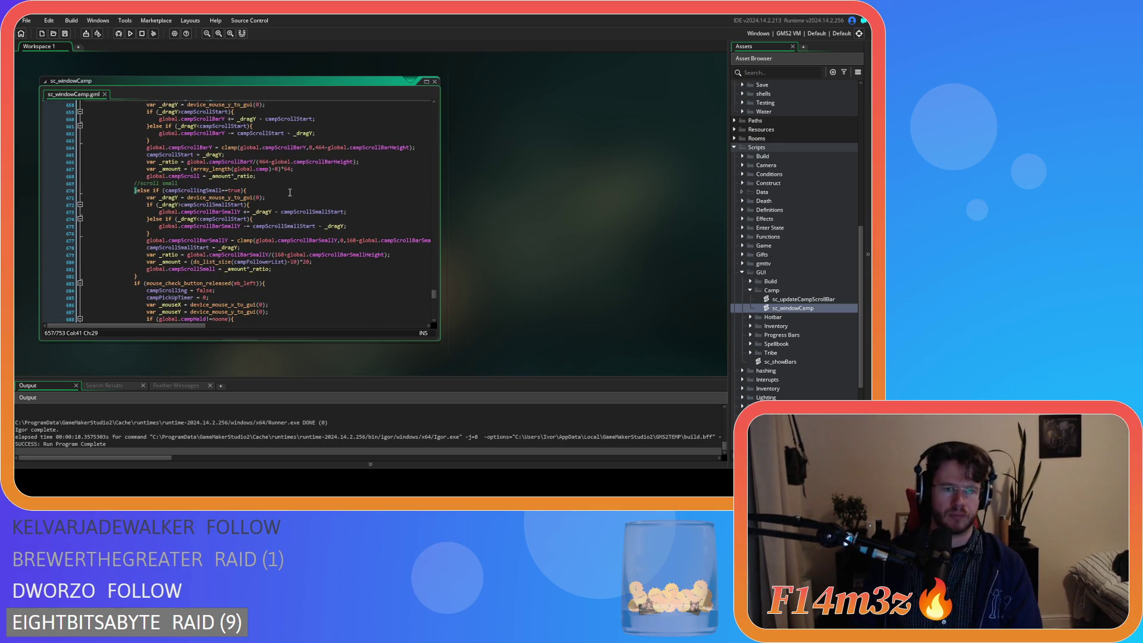
{"action": "scroll", "coordinate": [290, 192], "scroll_direction": "up", "scroll_amount": 1}
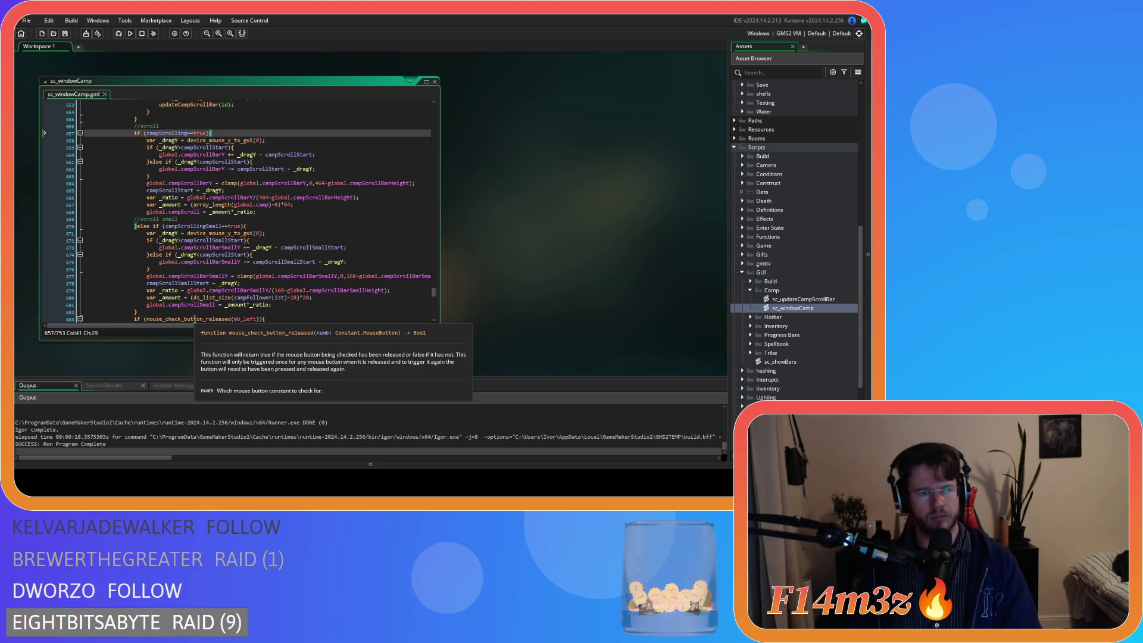
Rename campScrollStart to campScrollSmallStart on line 674
{"action": "mouse_move", "coordinate": [194, 326]}
{"action": "left_mouse_down"}
{"action": "mouse_move", "coordinate": [244, 328]}
{"action": "mouse_move", "coordinate": [204, 330]}
{"action": "left_mouse_up"}
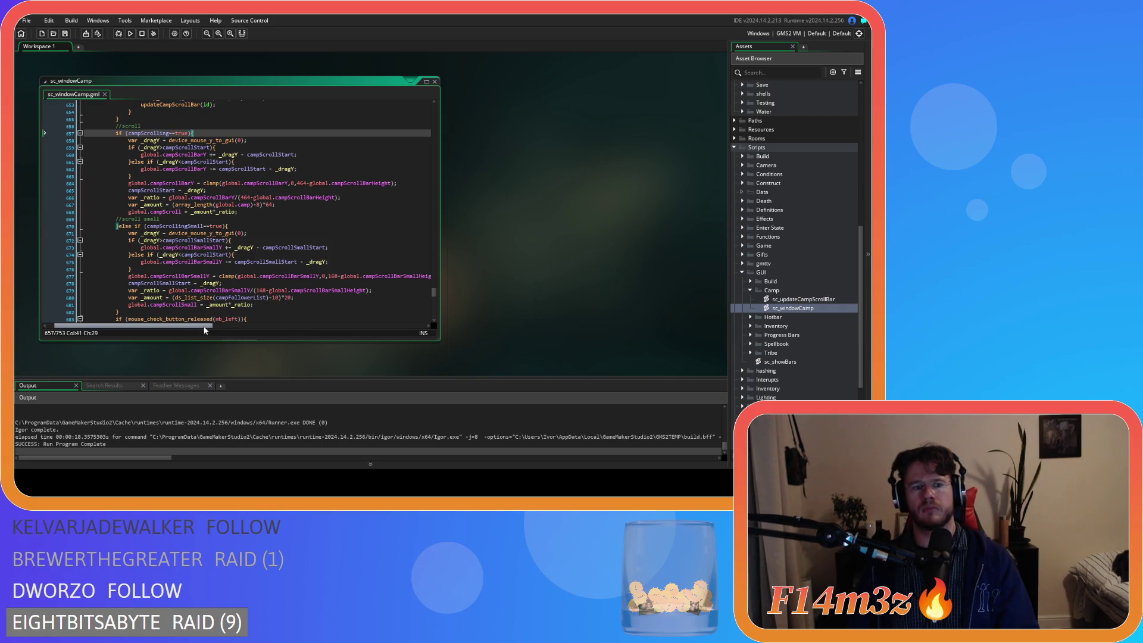
{"action": "left_click", "coordinate": [203, 256]}
{"action": "left_click_drag", "start_coordinate": [203, 260], "coordinate": [210, 256]}
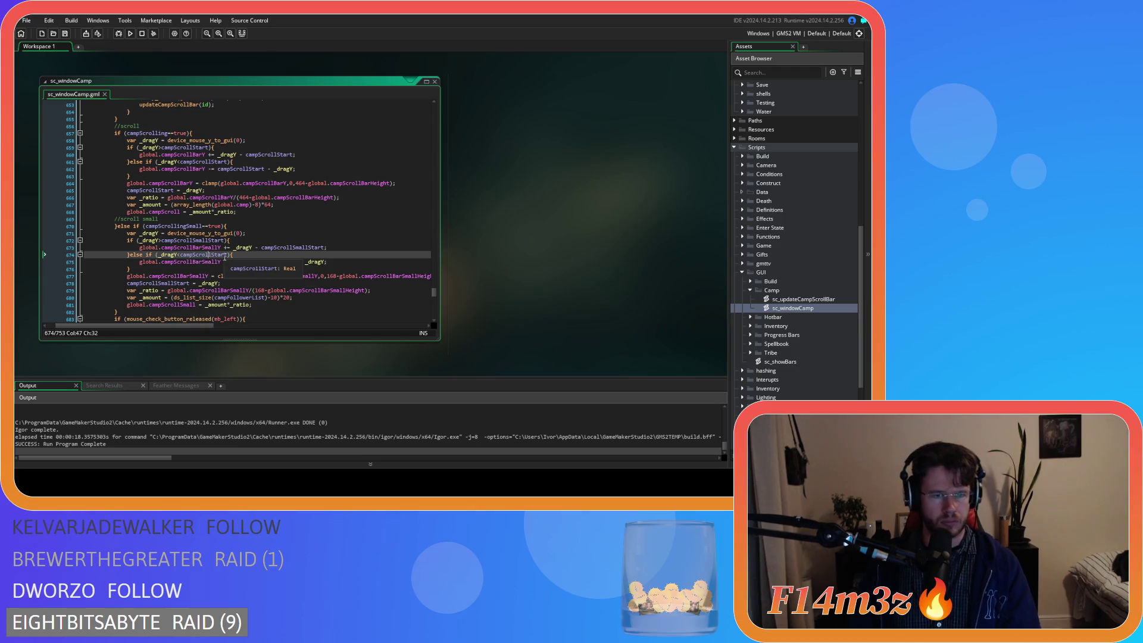
{"action": "key", "text": "Right"}
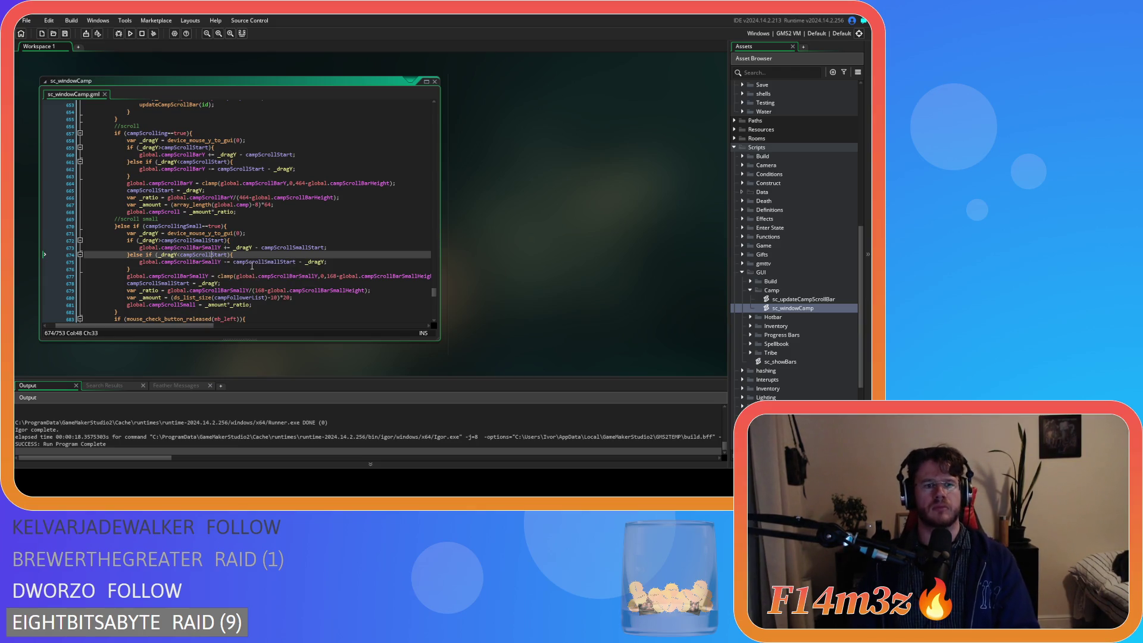
{"action": "type", "text": "Small"}
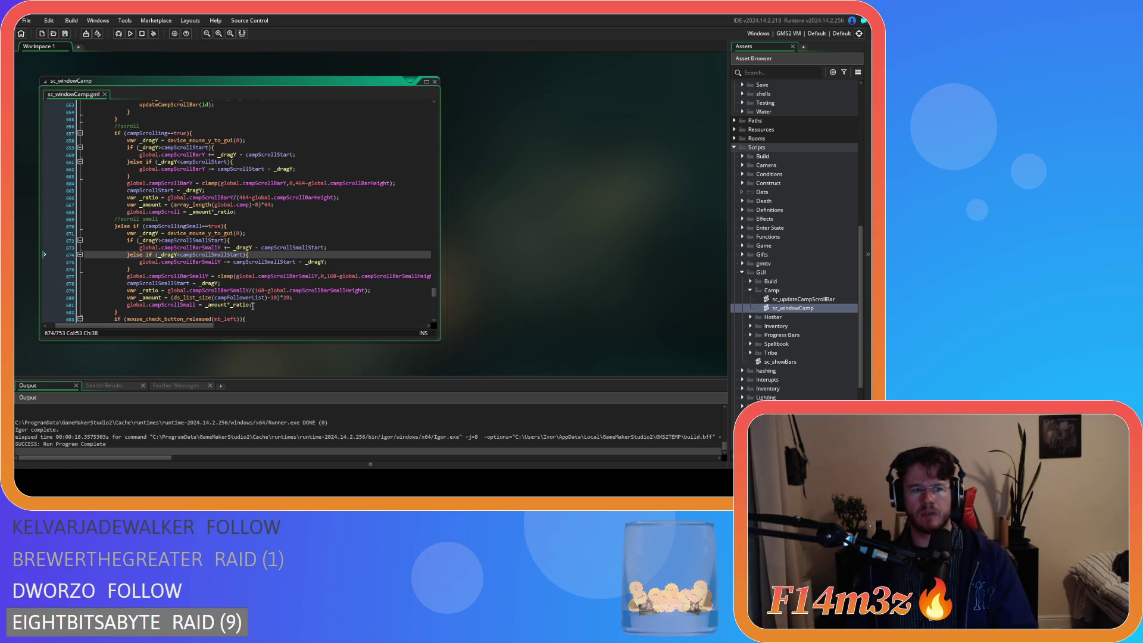
Select global.campScrollSmall on scroll amount line 681
{"action": "left_click", "coordinate": [209, 304]}
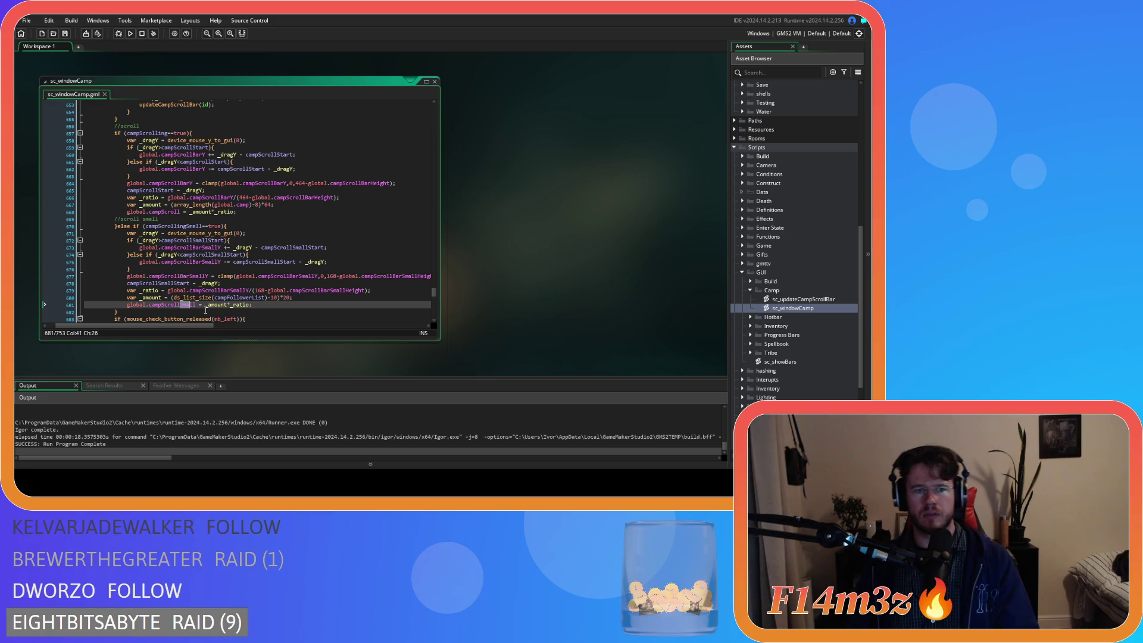
{"action": "left_click_drag", "start_coordinate": [196, 305], "coordinate": [127, 305]}
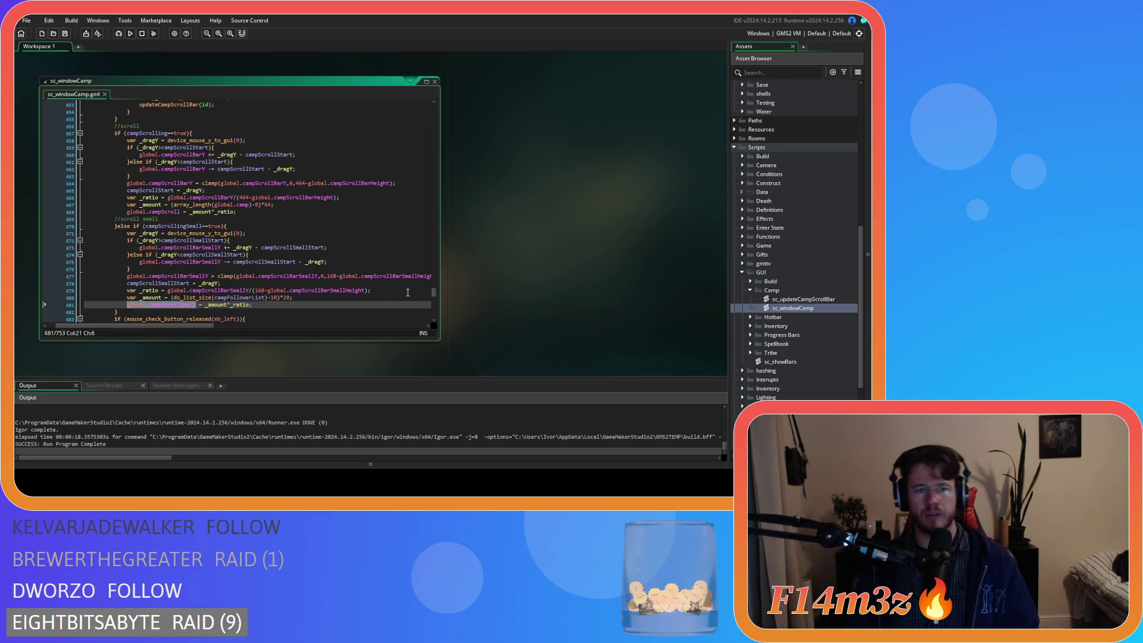
{"action": "left_click_drag", "start_coordinate": [433, 292], "coordinate": [424, 155]}
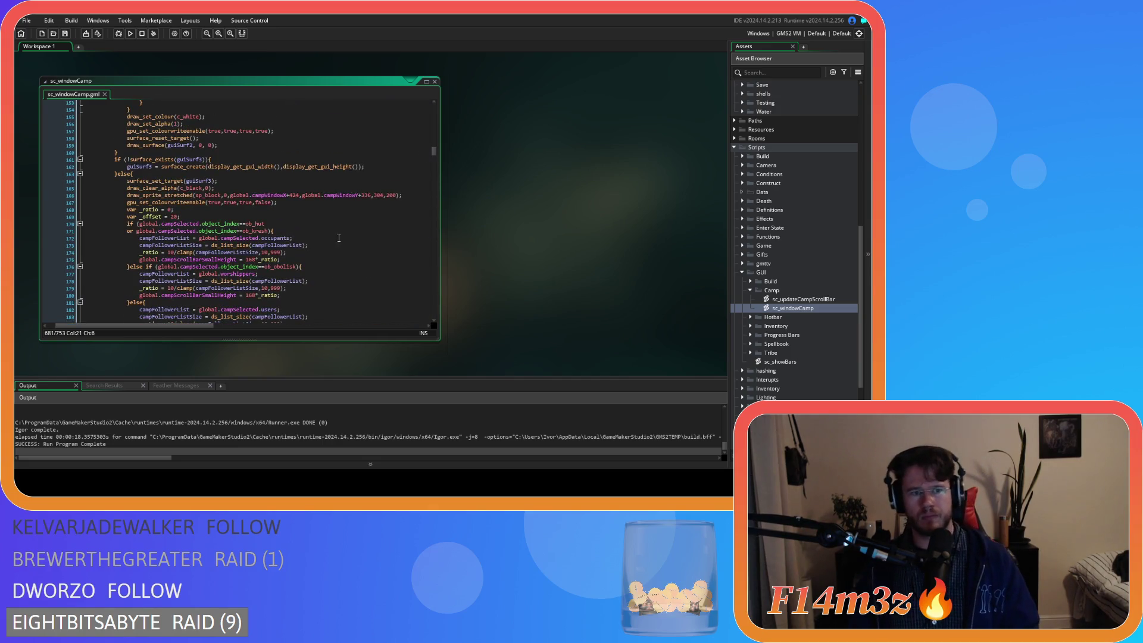
{"action": "scroll", "coordinate": [288, 253], "scroll_direction": "down", "scroll_amount": 3}
{"action": "scroll", "coordinate": [288, 253], "scroll_direction": "left", "scroll_amount": 1}
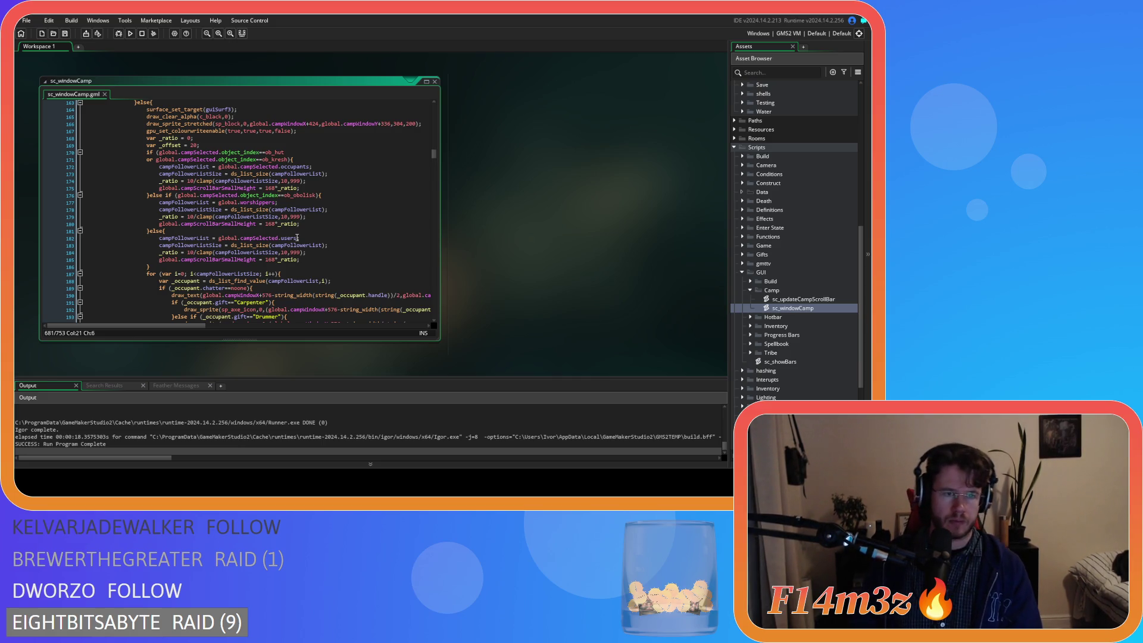
{"action": "scroll", "coordinate": [297, 238], "scroll_direction": "up", "scroll_amount": 2}
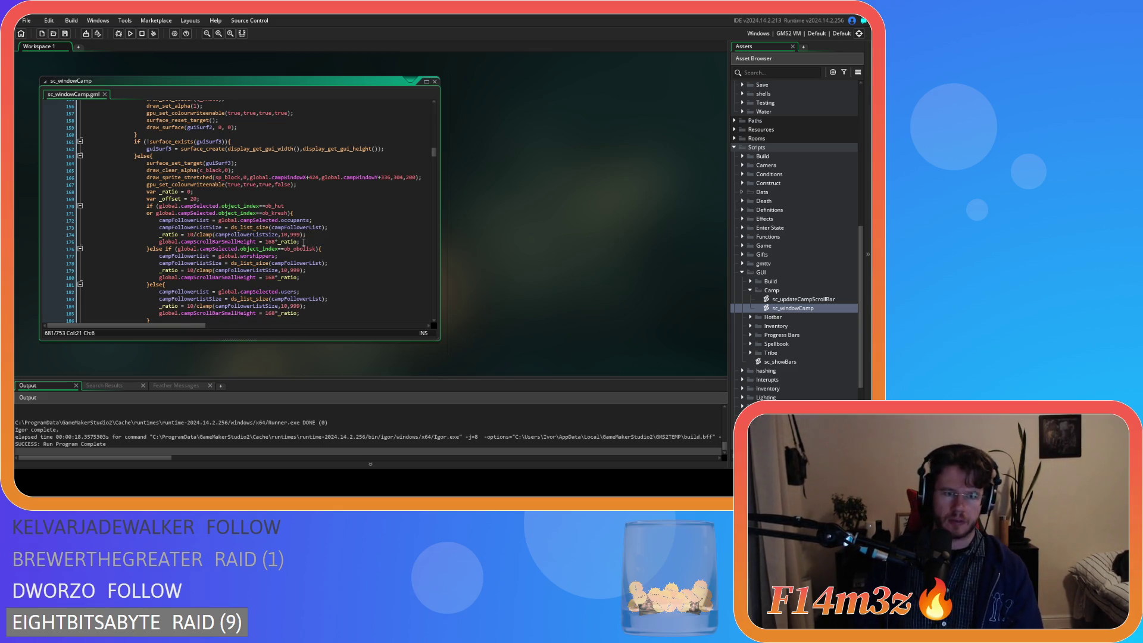
{"action": "scroll", "coordinate": [303, 242], "scroll_direction": "down", "scroll_amount": 4}
{"action": "scroll", "coordinate": [304, 243], "scroll_direction": "down", "scroll_amount": 3}
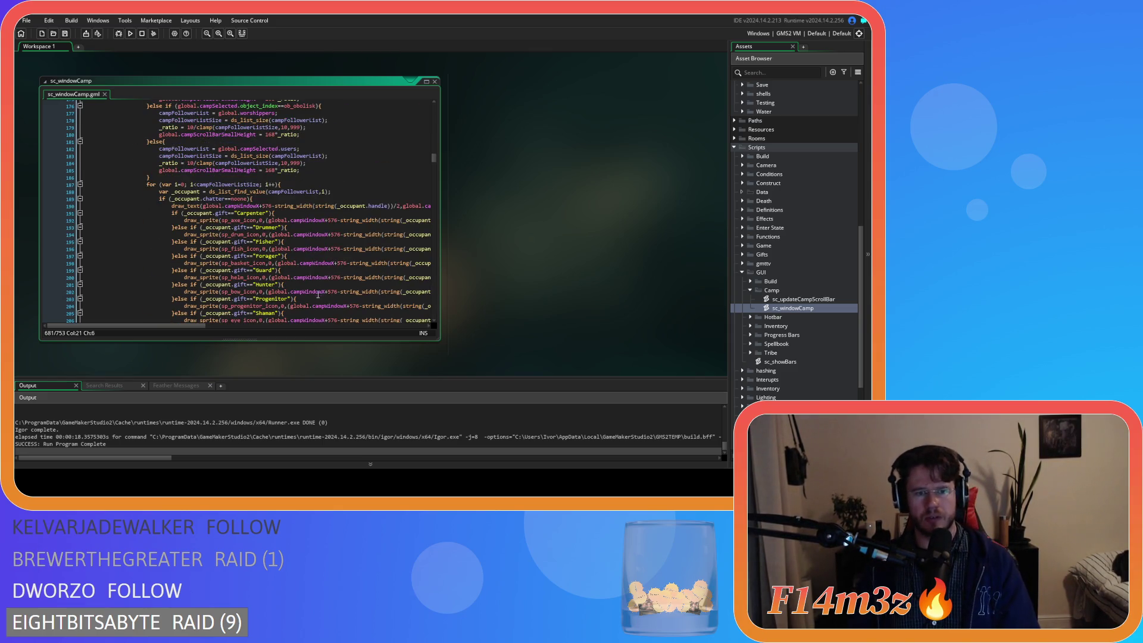
{"action": "scroll", "coordinate": [201, 315], "scroll_direction": "down", "scroll_amount": 3}
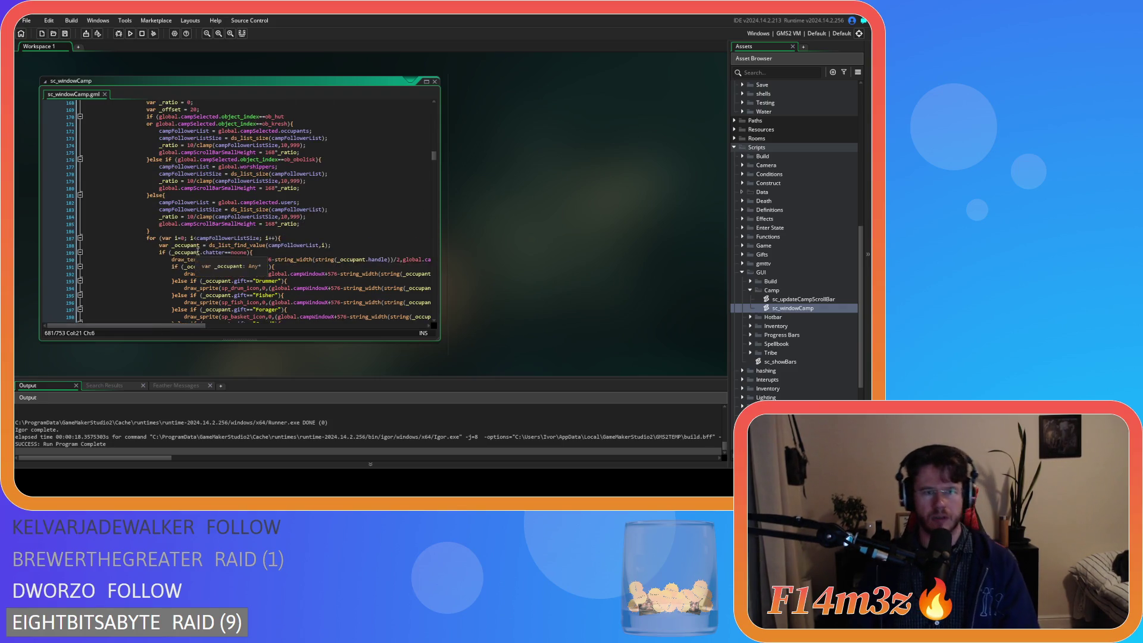
{"action": "scroll", "coordinate": [231, 249], "scroll_direction": "down", "scroll_amount": 15}
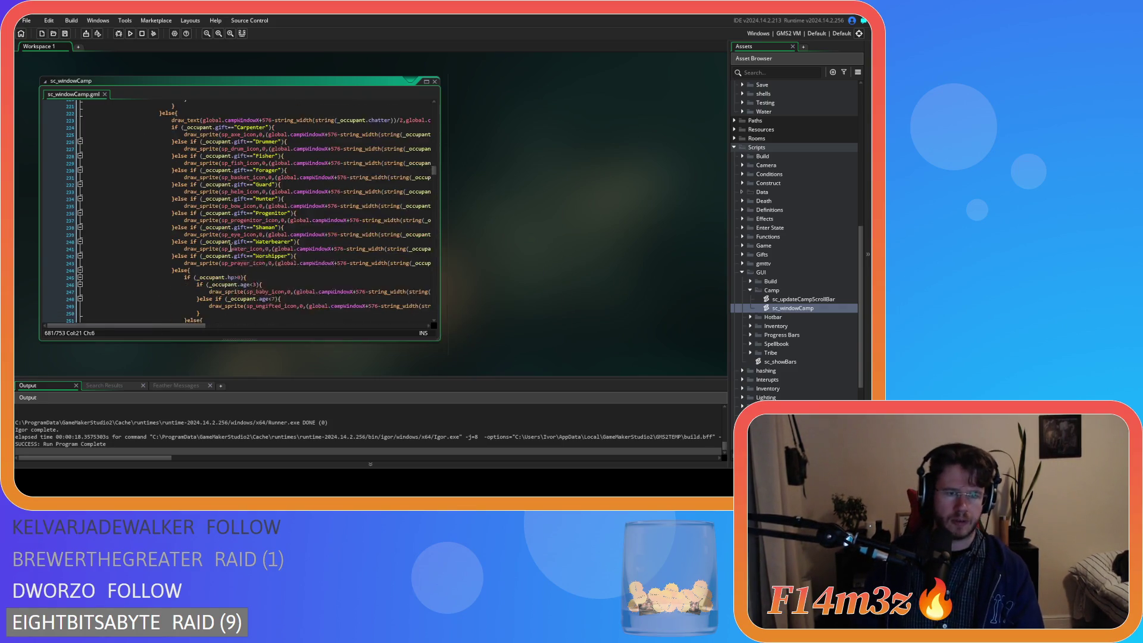
{"action": "scroll", "coordinate": [257, 276], "scroll_direction": "up", "scroll_amount": 12}
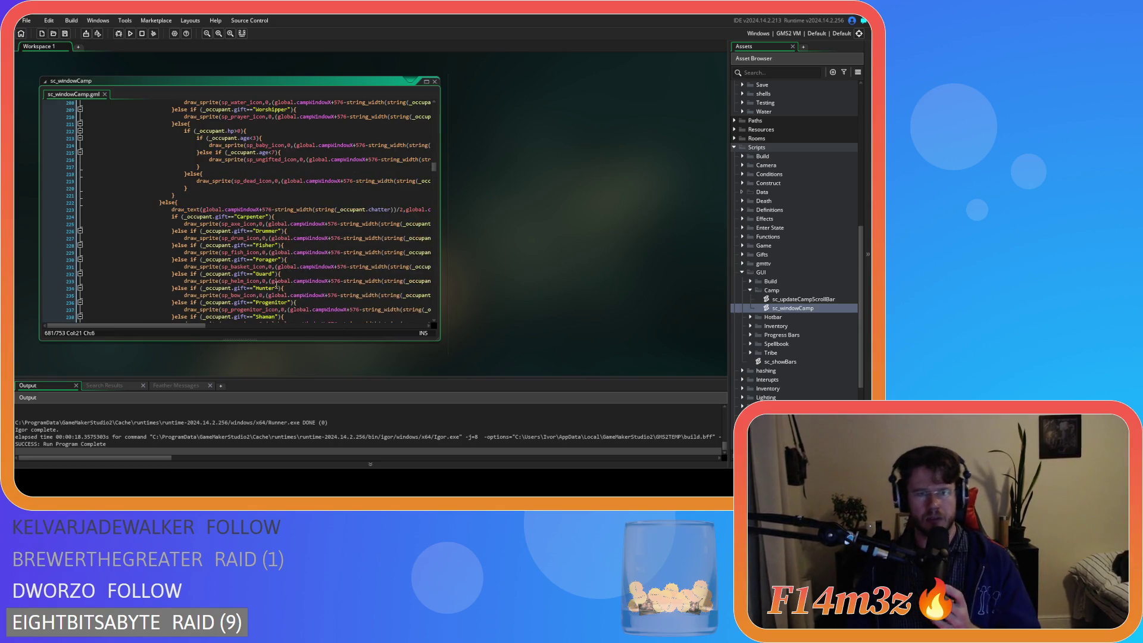
{"action": "scroll", "coordinate": [284, 280], "scroll_direction": "up", "scroll_amount": 8}
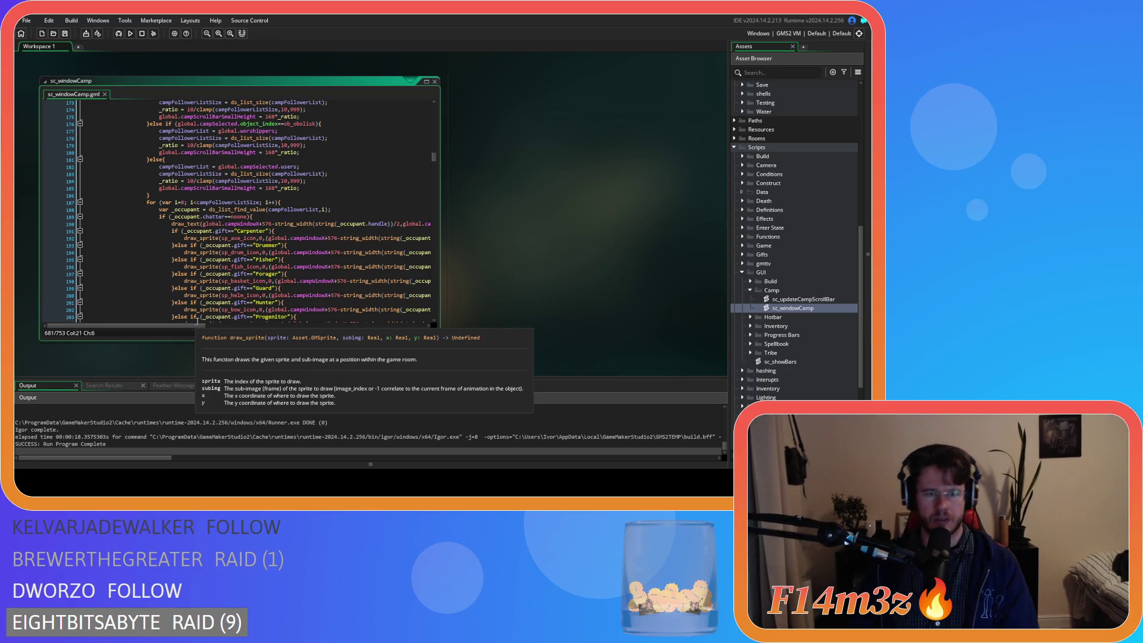
{"action": "left_click_drag", "start_coordinate": [194, 325], "coordinate": [260, 326]}
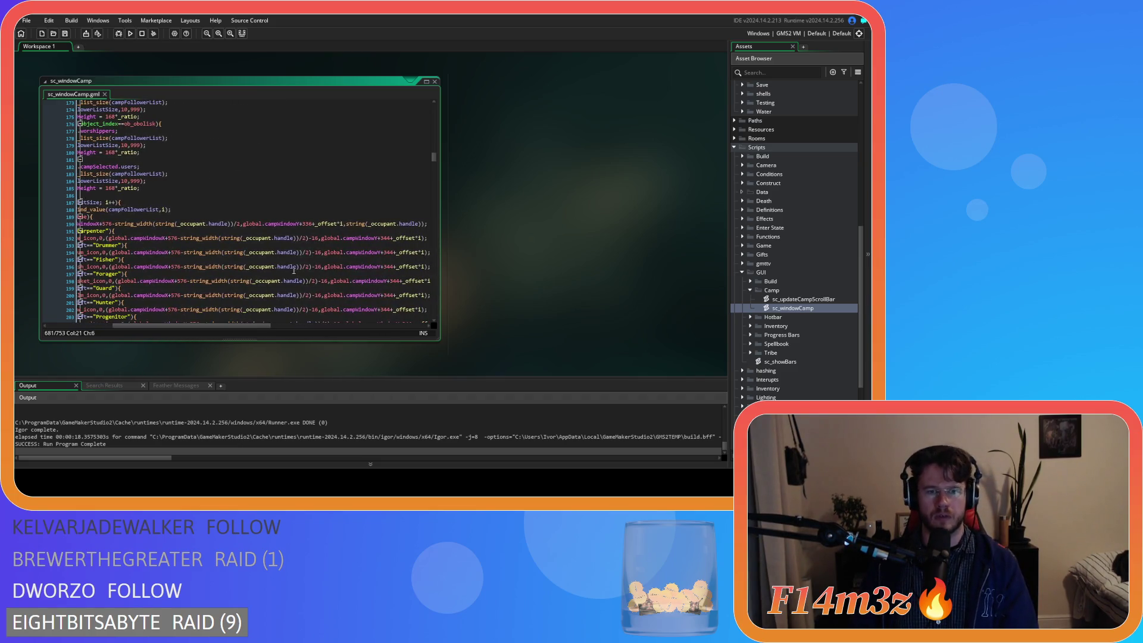
{"action": "left_click", "coordinate": [313, 224]}
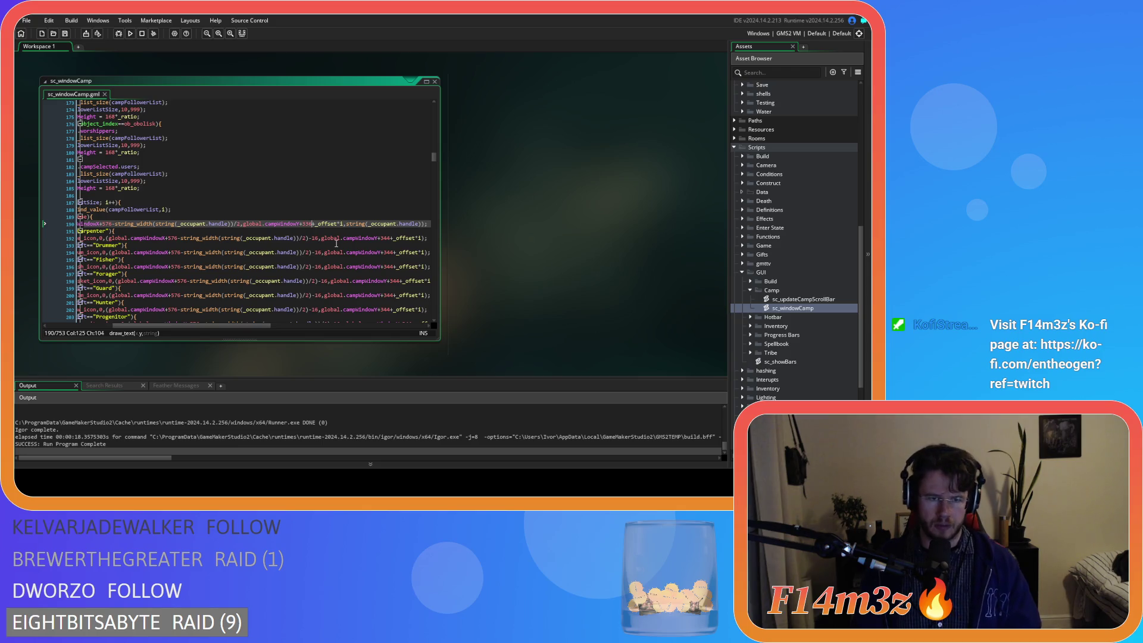
Append +global.campScrollSmall to line 190's y and paste it after 344 on lines 198–206
{"action": "type", "text": "+global.campScrollSmall+"}
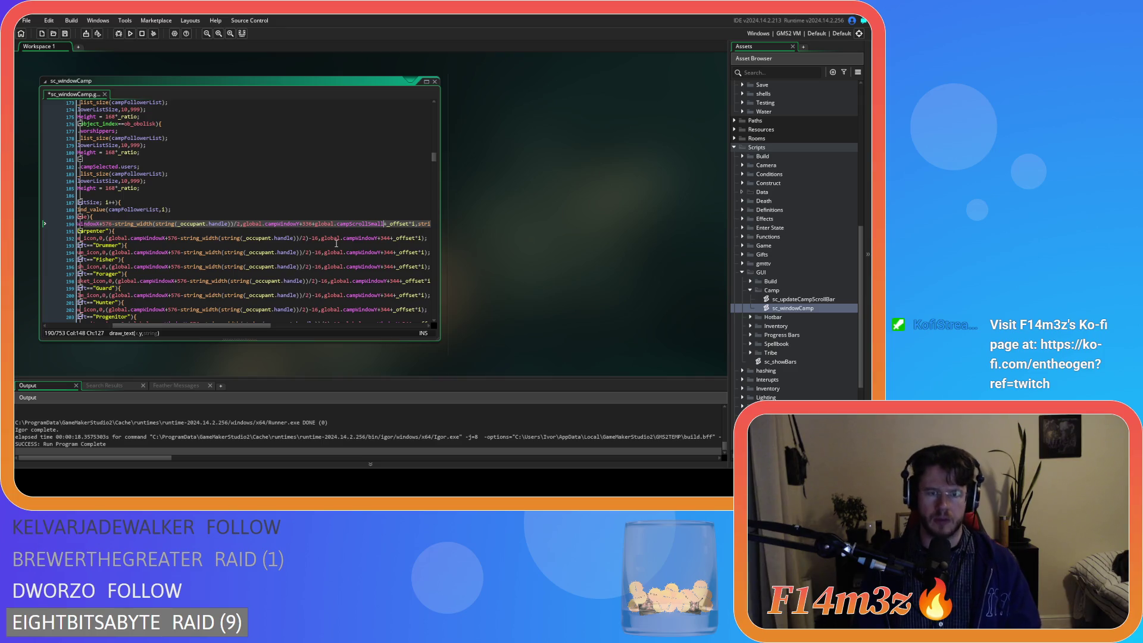
{"action": "key", "text": "shift+Left"}
{"action": "key", "text": "shift+Left"}
{"action": "key", "text": "shift+Left"}
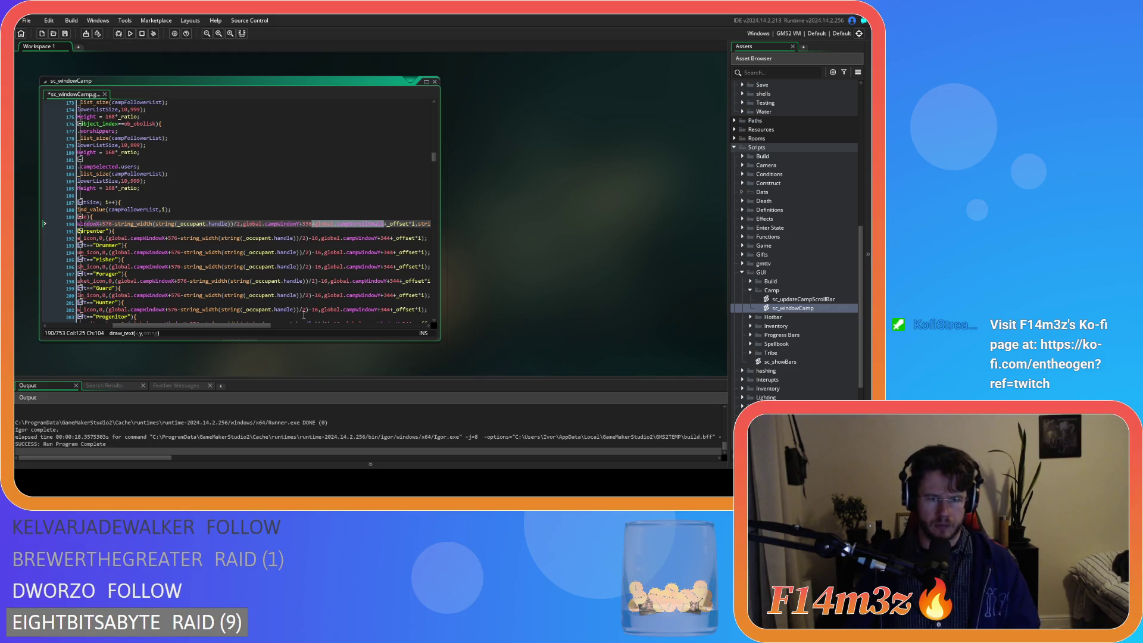
{"action": "mouse_move", "coordinate": [230, 326]}
{"action": "left_mouse_down"}
{"action": "mouse_move", "coordinate": [157, 325]}
{"action": "mouse_move", "coordinate": [252, 326]}
{"action": "left_mouse_up"}
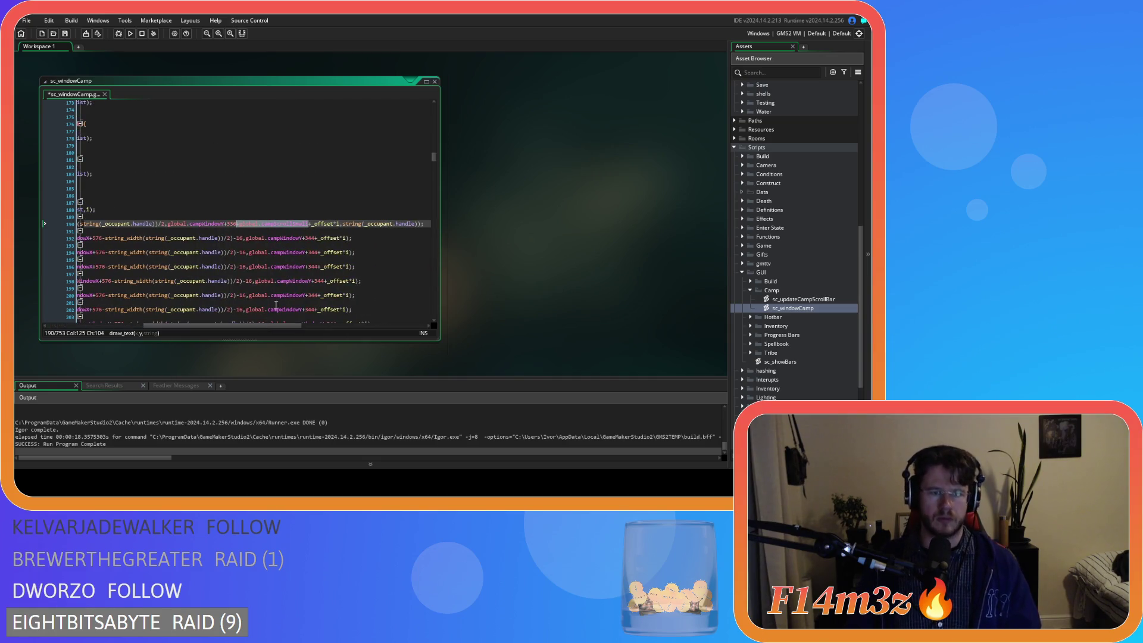
{"action": "left_click", "coordinate": [317, 238]}
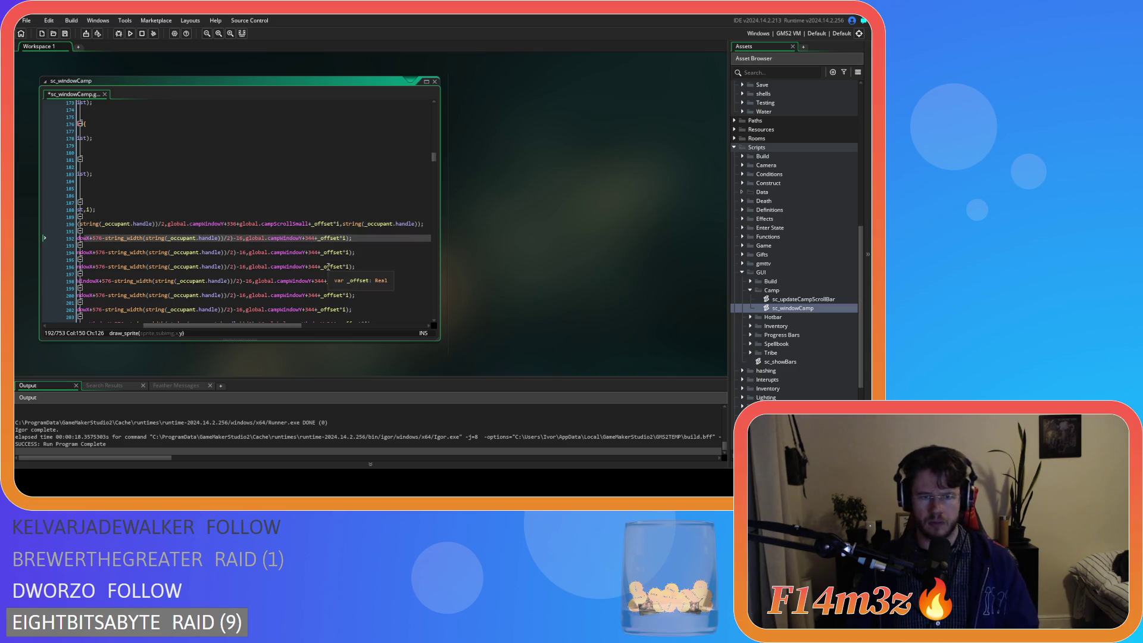
{"action": "left_click", "coordinate": [319, 253]}
{"action": "left_click", "coordinate": [319, 267]}
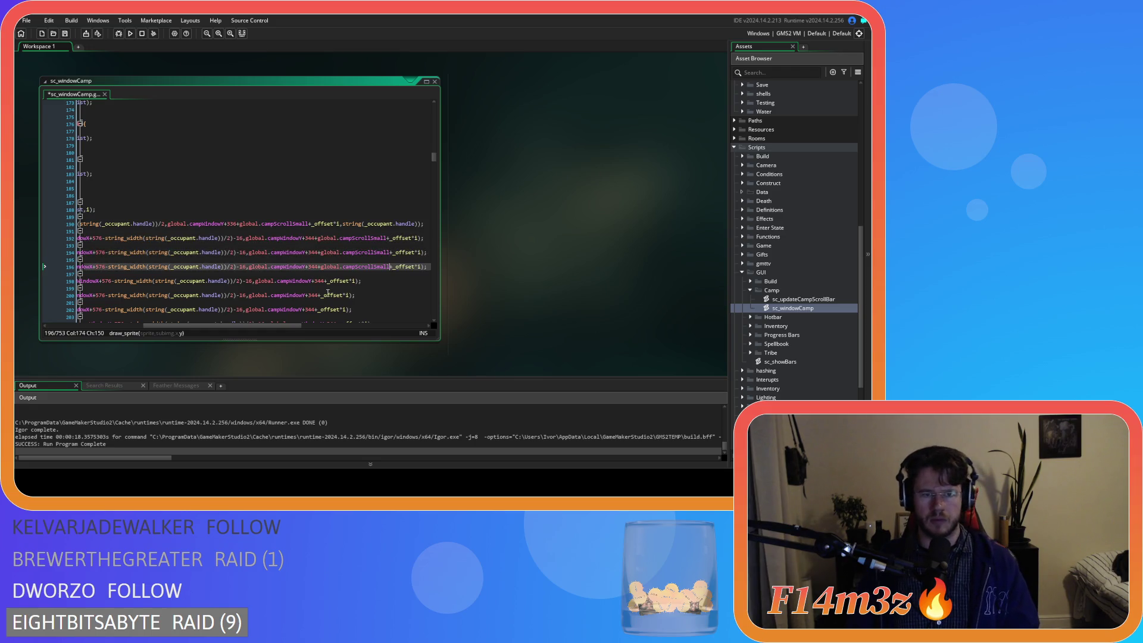
{"action": "scroll", "coordinate": [320, 256], "scroll_direction": "down", "scroll_amount": 3}
{"action": "left_click", "coordinate": [316, 211]}
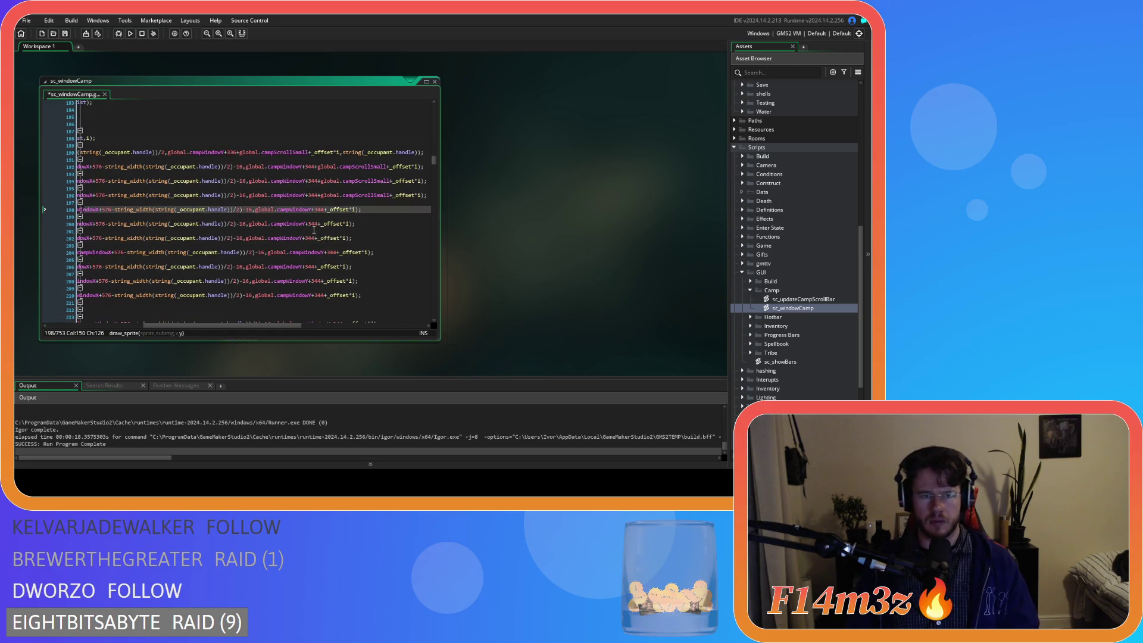
{"action": "type", "text": "+global.campScrollSmall"}
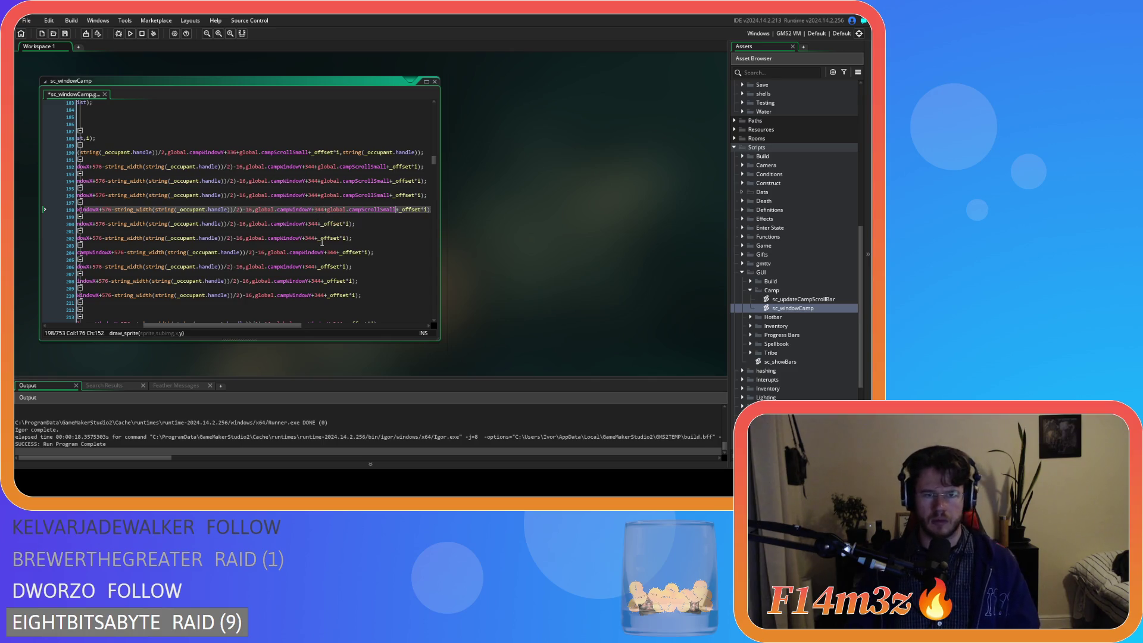
{"action": "left_click", "coordinate": [319, 224]}
{"action": "type", "text": "+global.campScrollSmall"}
{"action": "left_click", "coordinate": [315, 238]}
{"action": "type", "text": "+global.campScrollSmall"}
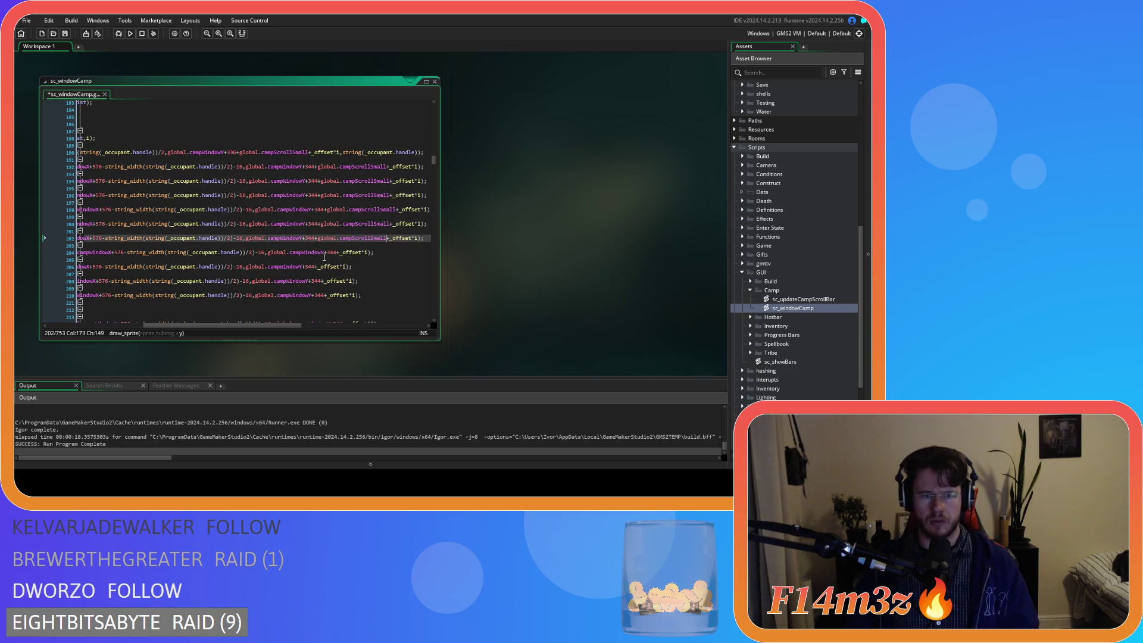
{"action": "left_click", "coordinate": [337, 252]}
{"action": "type", "text": "+global.campScrollSmall"}
{"action": "left_click", "coordinate": [316, 267]}
{"action": "type", "text": "+global.campScrollSmall"}
Paste the same scroll offset after 344 on lines 208, 210, 214, 216 and 219
{"action": "left_click", "coordinate": [322, 281]}
{"action": "type", "text": "+global.campScrollSmall"}
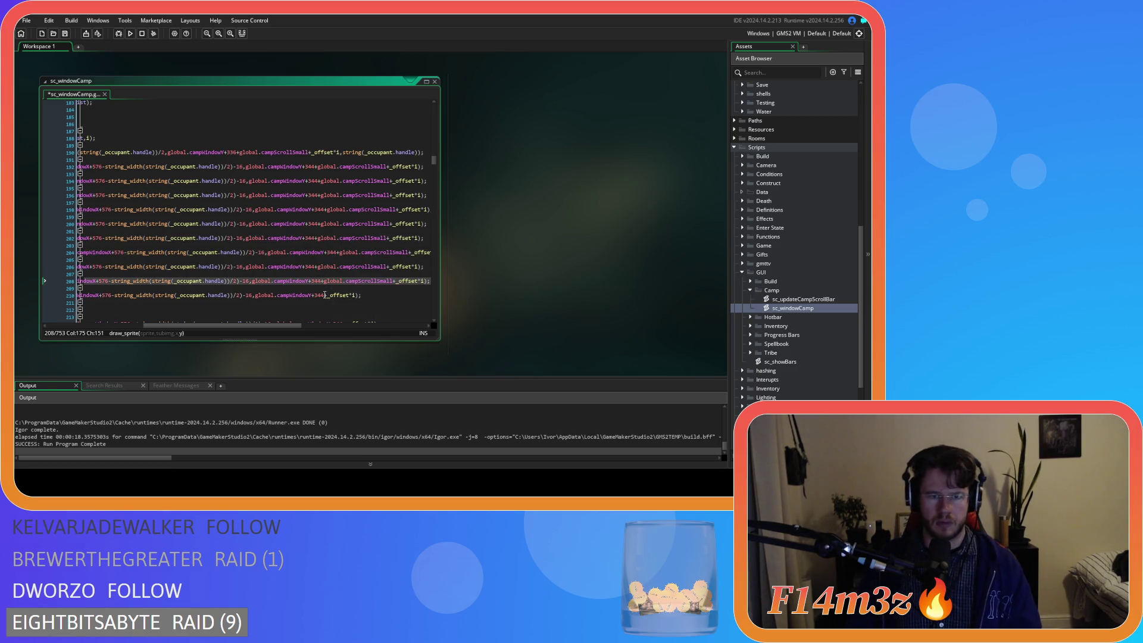
{"action": "left_click", "coordinate": [324, 295]}
{"action": "type", "text": "+global.campScrollSmall"}
{"action": "scroll", "coordinate": [332, 274], "scroll_direction": "down", "scroll_amount": 4}
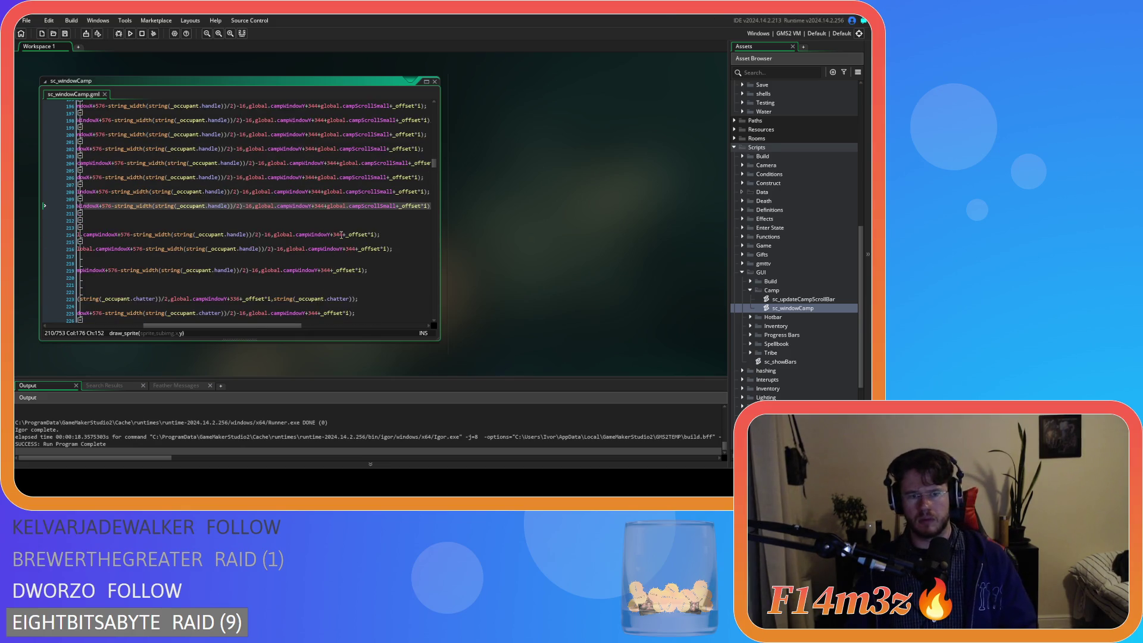
{"action": "left_click", "coordinate": [341, 235]}
{"action": "type", "text": "+global.campScrollSmall"}
{"action": "left_click", "coordinate": [356, 250]}
{"action": "type", "text": "+global.campScrollSmall"}
{"action": "left_click", "coordinate": [279, 270]}
{"action": "type", "text": "+global.campScrollSmall"}
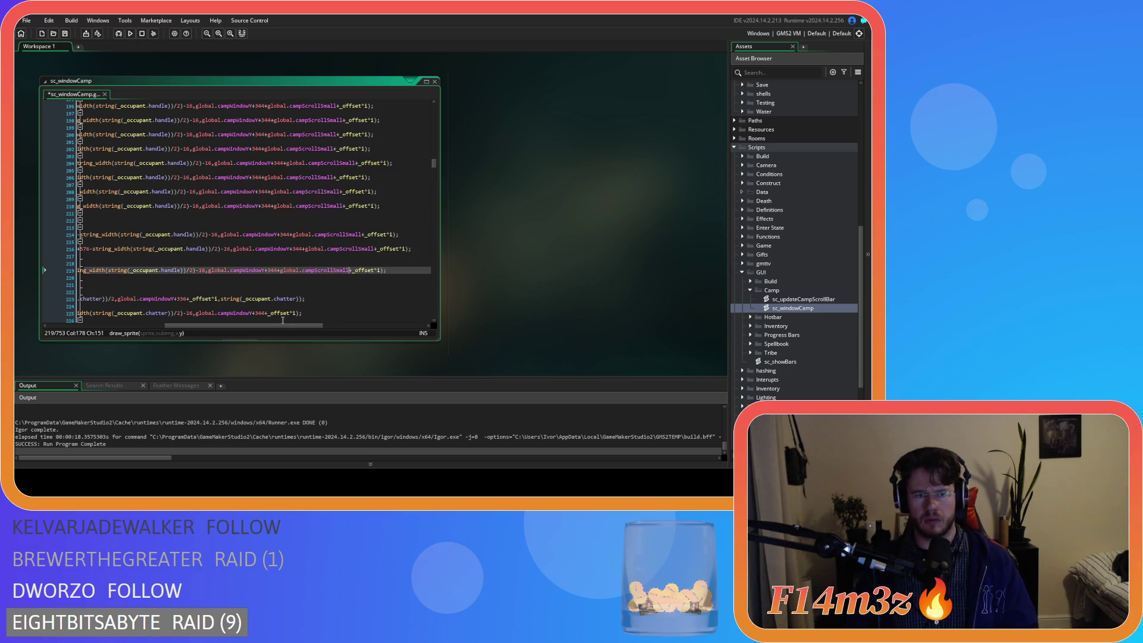
{"action": "scroll", "coordinate": [272, 288], "scroll_direction": "down", "scroll_amount": 3}
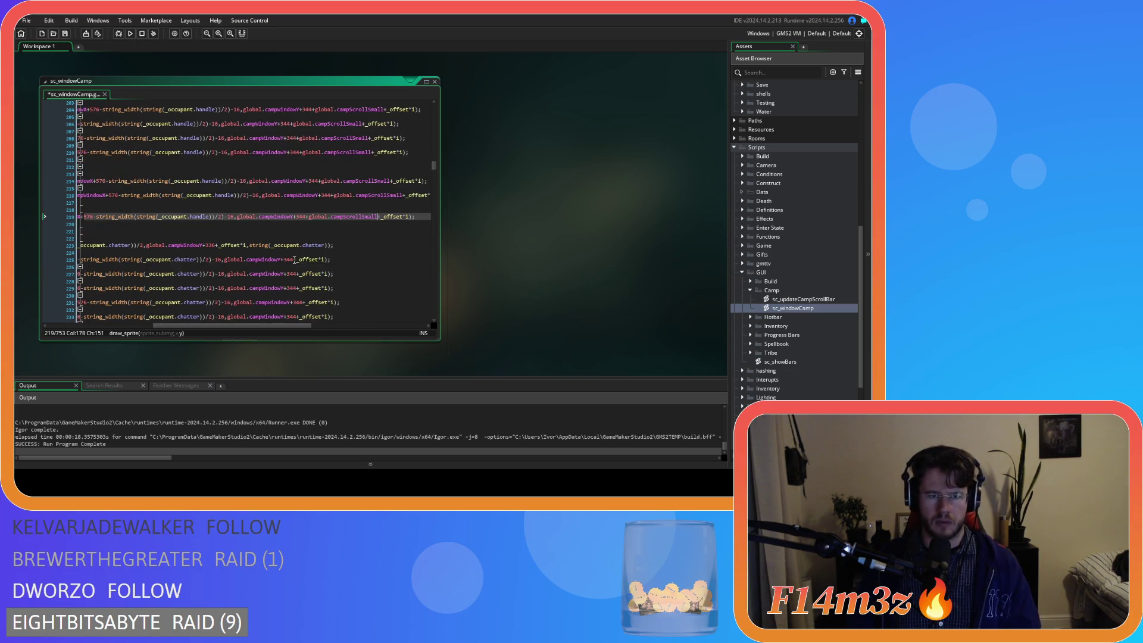
Paste +global.campScrollSmall into the y positions of the occupant draw calls on lines 223–241
{"action": "left_click", "coordinate": [216, 245]}
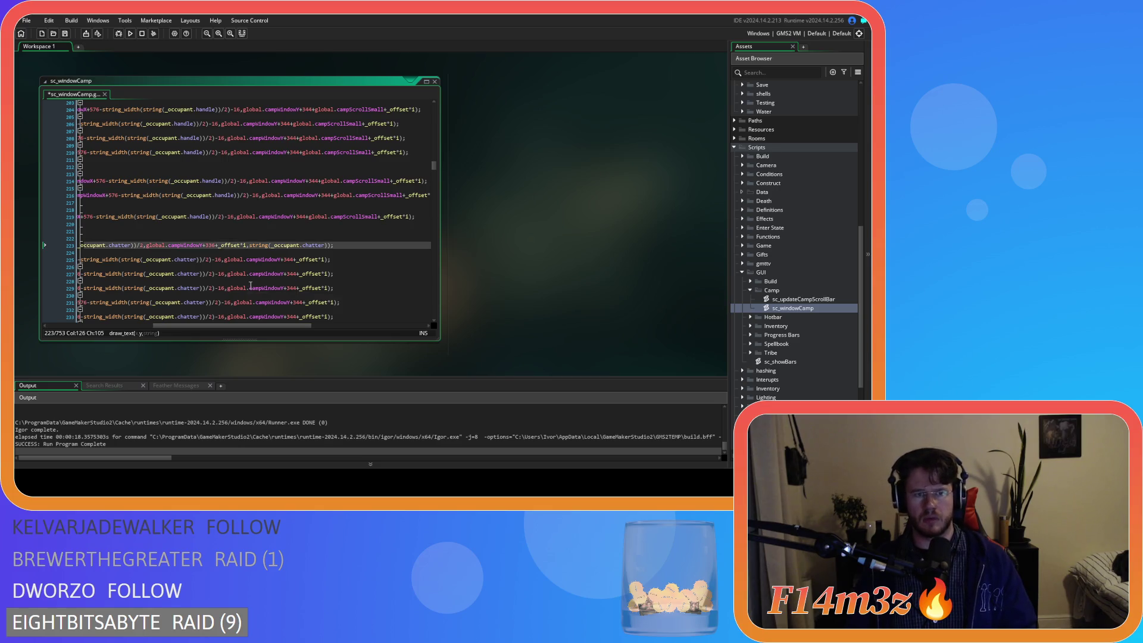
{"action": "mouse_move", "coordinate": [252, 327]}
{"action": "left_mouse_down"}
{"action": "mouse_move", "coordinate": [187, 325]}
{"action": "mouse_move", "coordinate": [266, 325]}
{"action": "left_mouse_up"}
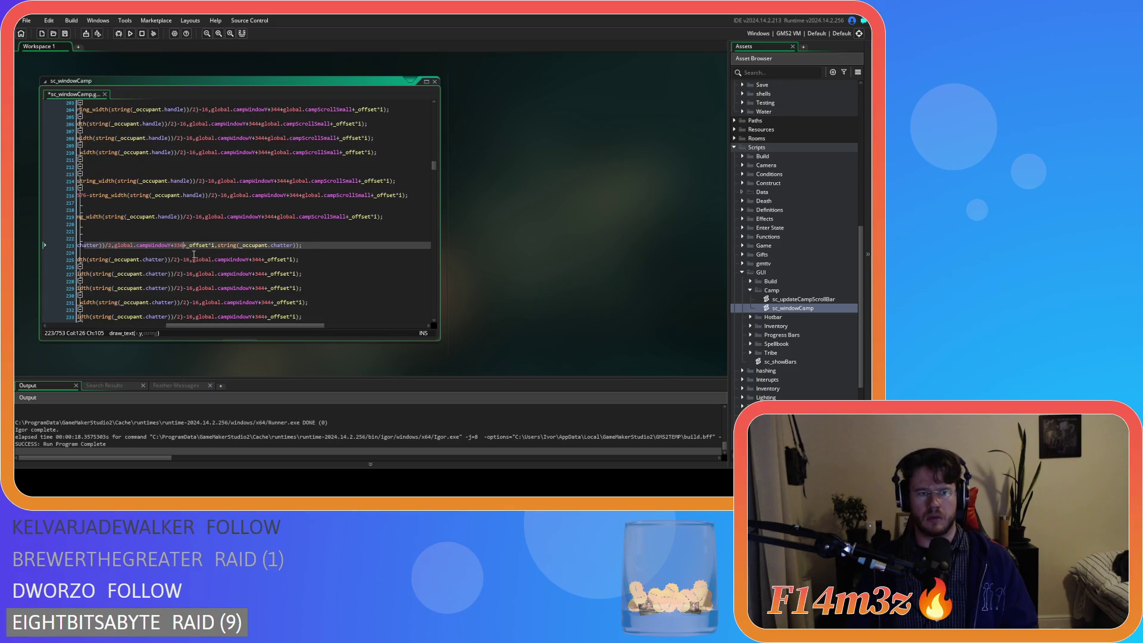
{"action": "type", "text": "+global.campScrollSmall"}
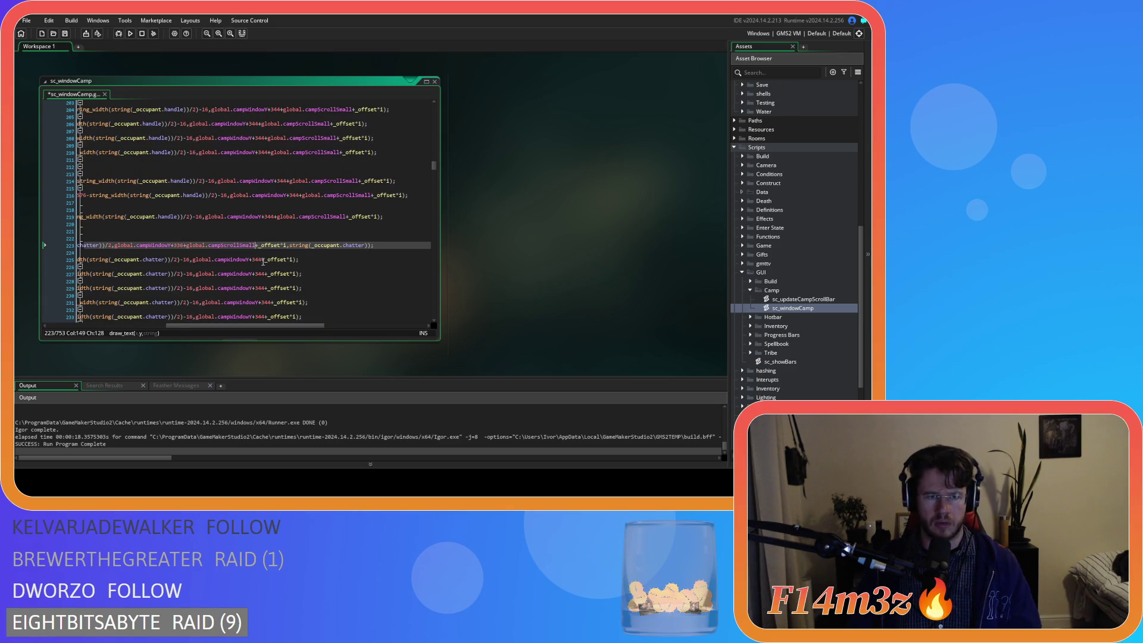
{"action": "left_click", "coordinate": [263, 260]}
{"action": "type", "text": "+global.campScrollSmall"}
{"action": "left_click", "coordinate": [265, 275]}
{"action": "type", "text": "+global.campScrollSmall"}
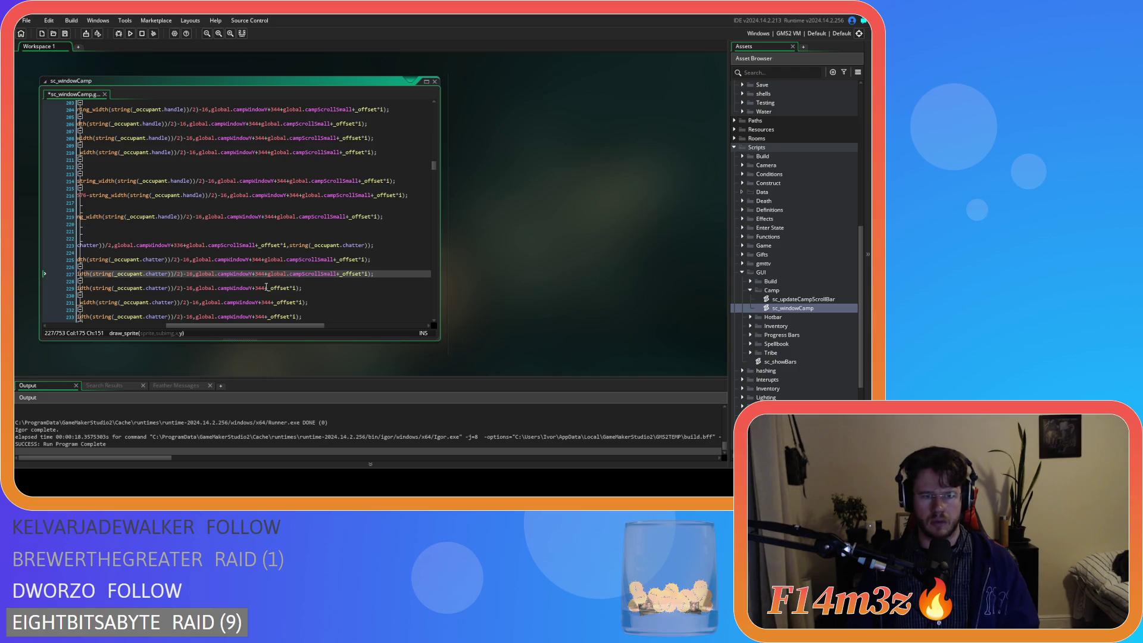
{"action": "left_click", "coordinate": [266, 288]}
{"action": "type", "text": "+global.campScrollSmall"}
{"action": "left_click", "coordinate": [271, 304]}
{"action": "type", "text": "+global.campScrollSmall"}
{"action": "scroll", "coordinate": [288, 286], "scroll_direction": "down", "scroll_amount": 3}
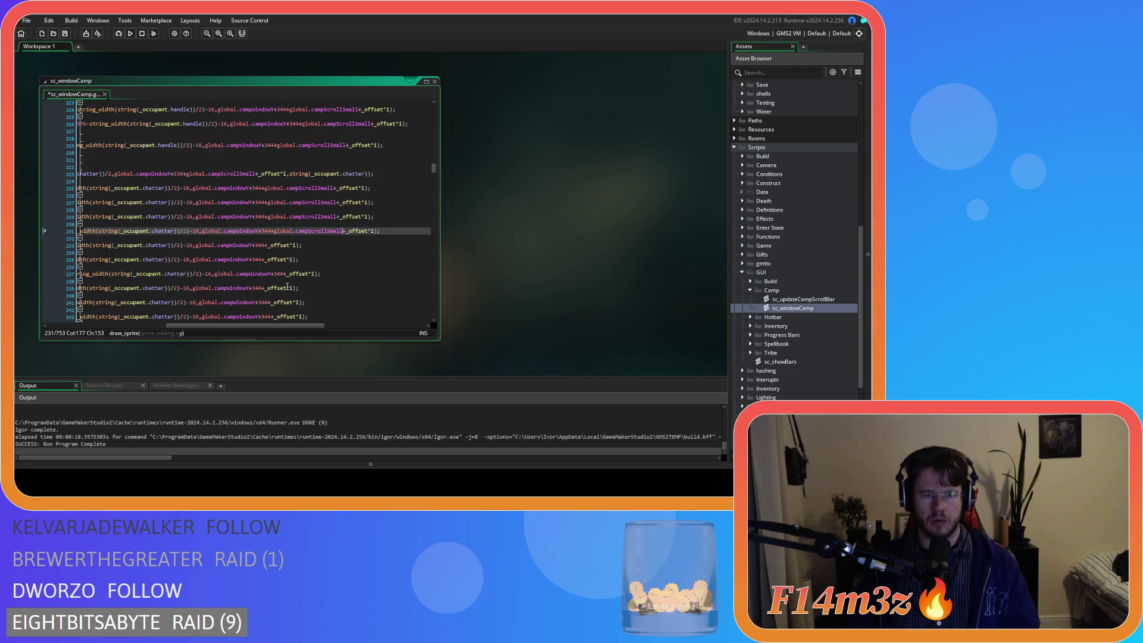
{"action": "left_click", "coordinate": [266, 245]}
{"action": "type", "text": "+global.campScrollSmall"}
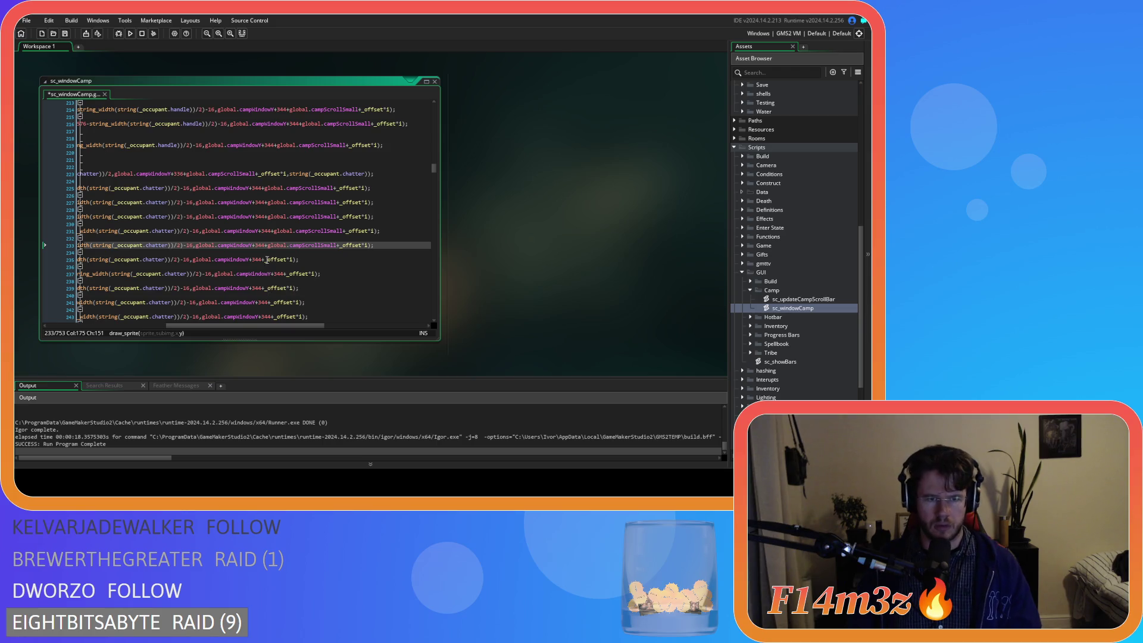
{"action": "left_click", "coordinate": [263, 260]}
{"action": "type", "text": "+global.campScrollSmall"}
{"action": "left_click", "coordinate": [286, 274]}
{"action": "type", "text": "+global.campScrollSmall"}
{"action": "left_click", "coordinate": [264, 289]}
{"action": "type", "text": "+global.campScrollSmall"}
{"action": "left_click", "coordinate": [269, 303]}
{"action": "type", "text": "+global.campScrollSmall"}
Paste the offset after 344 on lines 243, 247, 249 and 252, then build and run the game
{"action": "scroll", "coordinate": [285, 293], "scroll_direction": "down", "scroll_amount": 4}
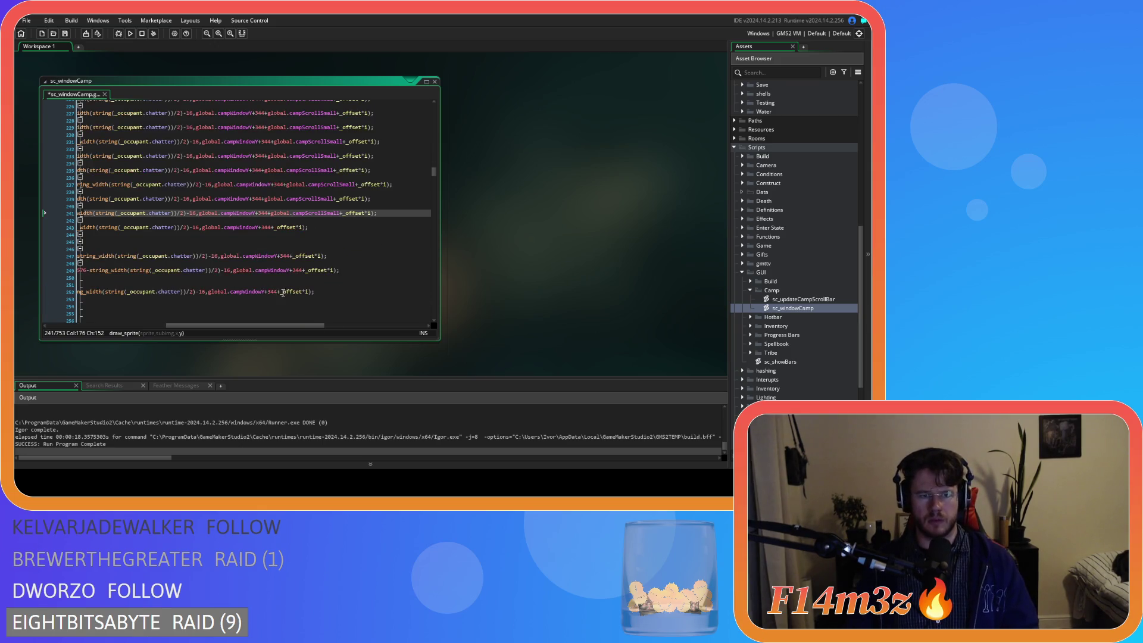
{"action": "left_click", "coordinate": [269, 227]}
{"action": "type", "text": "+global.campScrollSmall"}
{"action": "left_click", "coordinate": [292, 256]}
{"action": "type", "text": "+global.campScrollSmall"}
{"action": "left_click", "coordinate": [304, 271]}
{"action": "type", "text": "+global.campScrollSmall"}
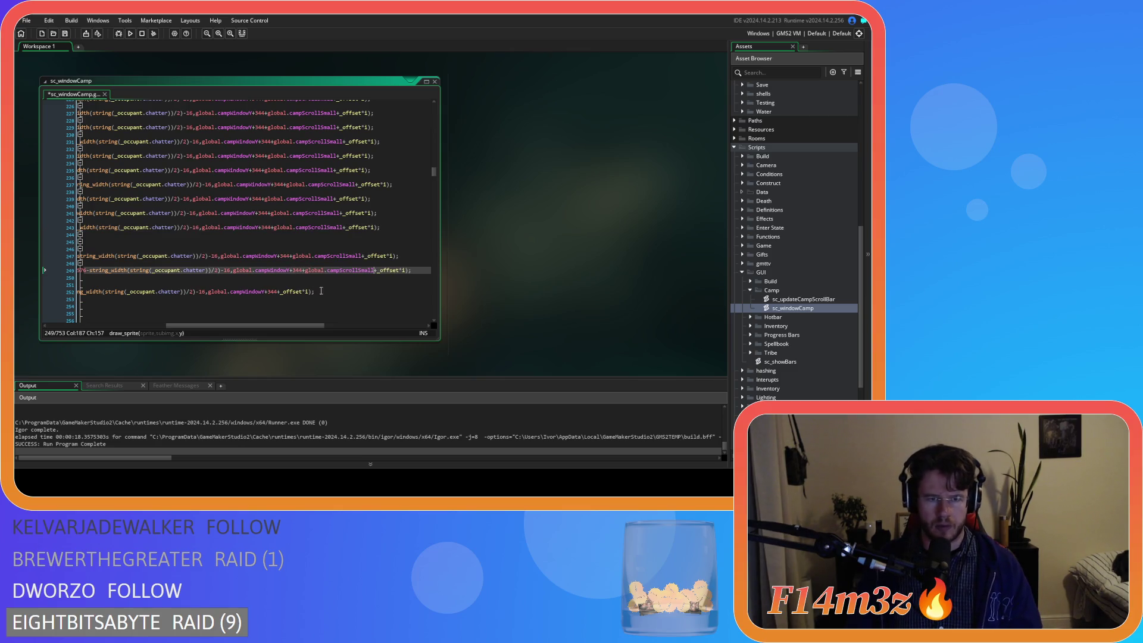
{"action": "left_click", "coordinate": [278, 292]}
{"action": "type", "text": "+global.campScrollSmall"}
{"action": "scroll", "coordinate": [238, 304], "scroll_direction": "left", "scroll_amount": 3}
{"action": "scroll", "coordinate": [217, 309], "scroll_direction": "down", "scroll_amount": 2}
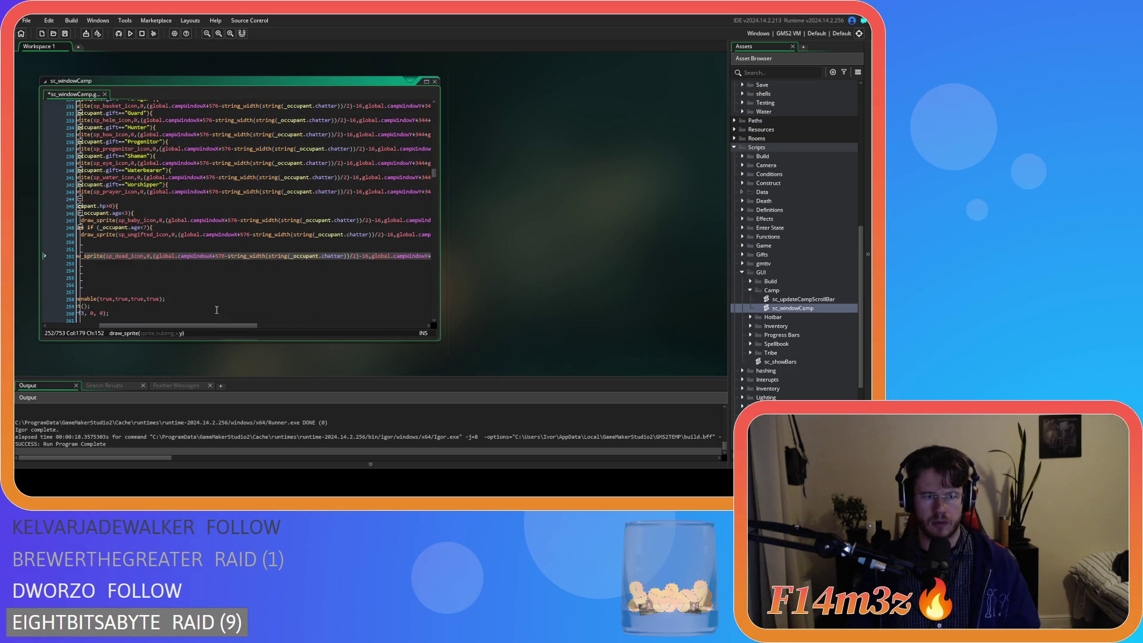
{"action": "left_click_drag", "start_coordinate": [158, 325], "coordinate": [107, 325]}
{"action": "left_click", "coordinate": [234, 228]}
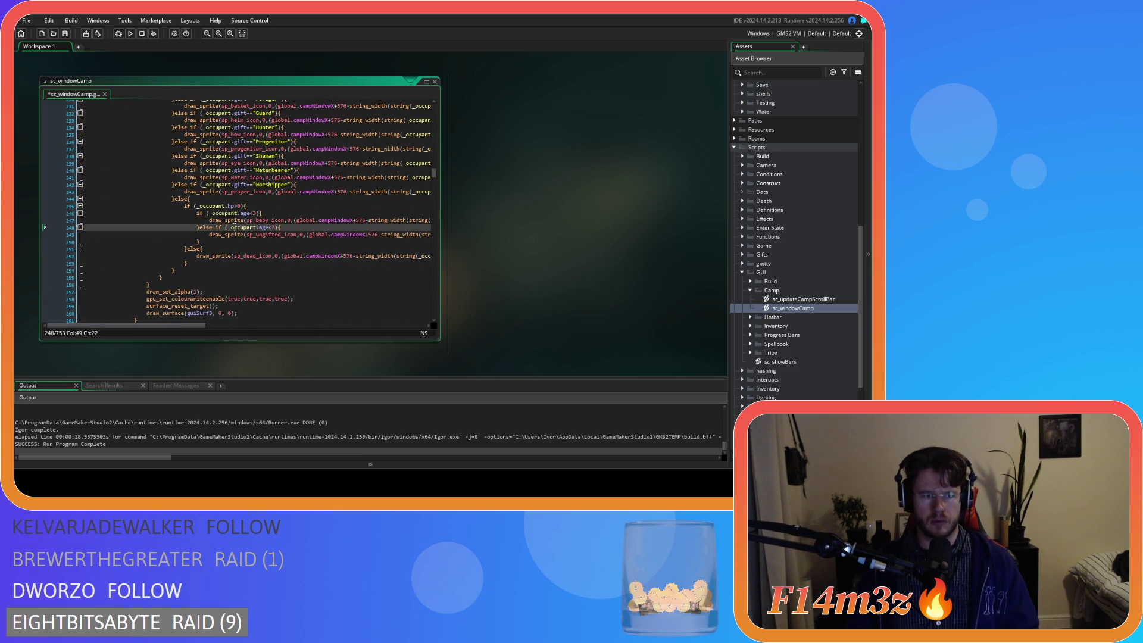
{"action": "key", "text": "F5"}
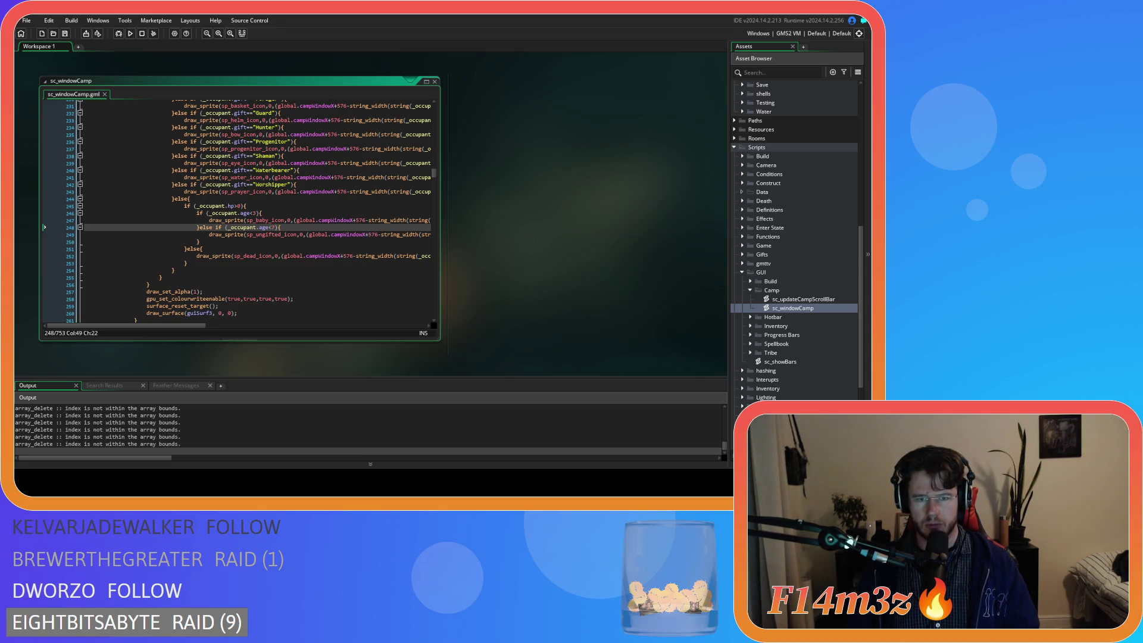
{"action": "key", "text": "Escape"}
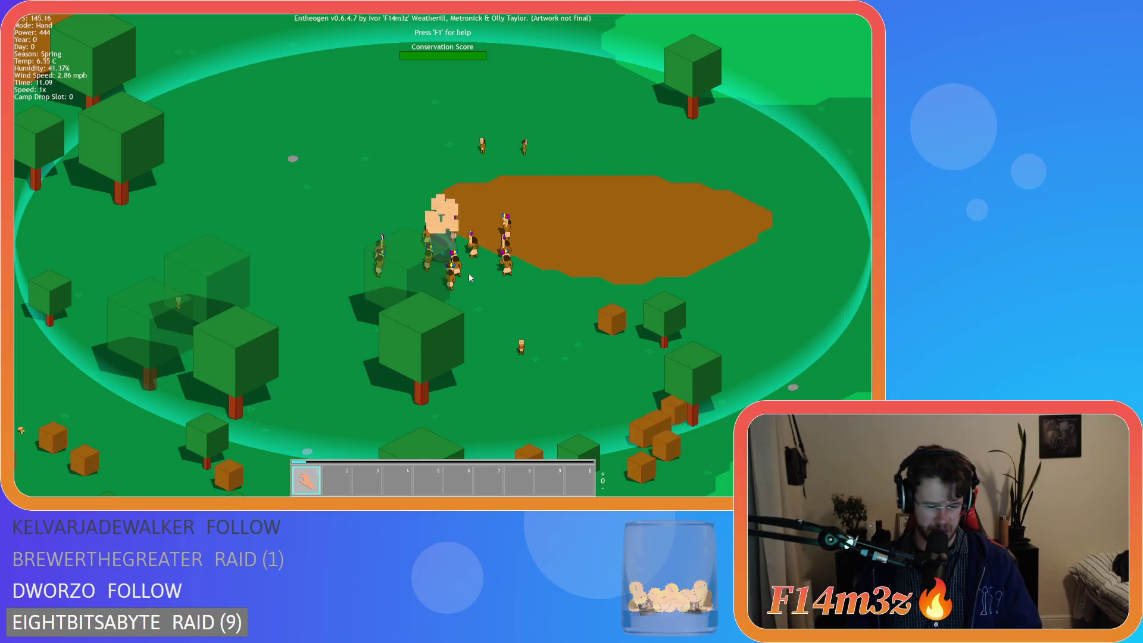
{"action": "key", "text": "Escape"}
{"action": "key", "text": "y"}
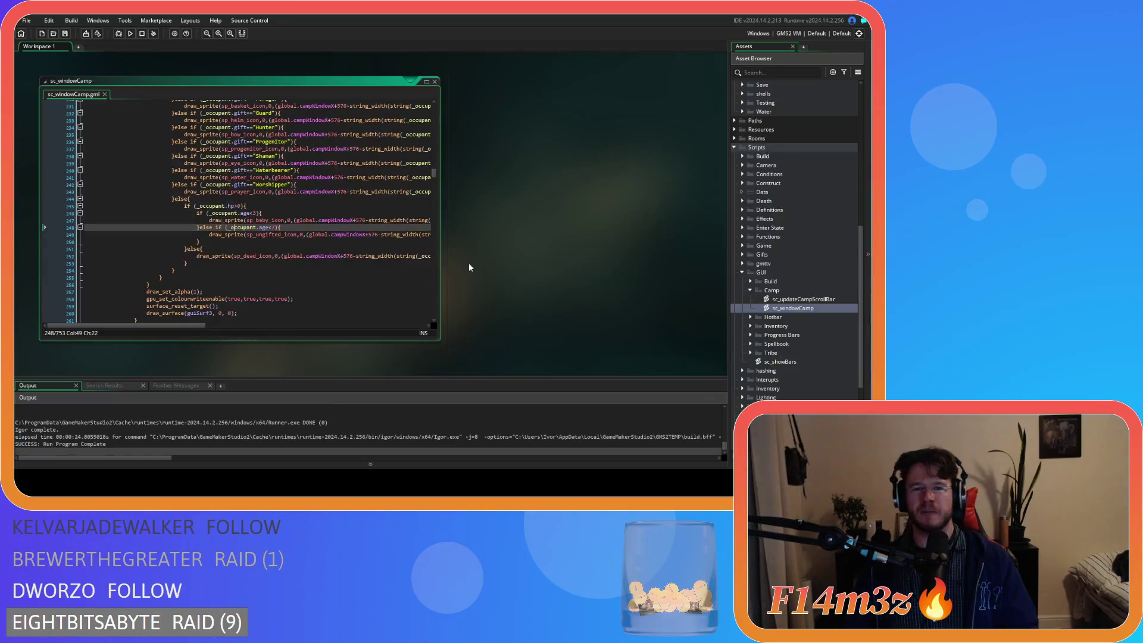
Select global.campScrollSmall on line 252 and open search with it as the term
{"action": "scroll", "coordinate": [335, 290], "scroll_direction": "up", "scroll_amount": 3}
{"action": "scroll", "coordinate": [335, 291], "scroll_direction": "up", "scroll_amount": 2}
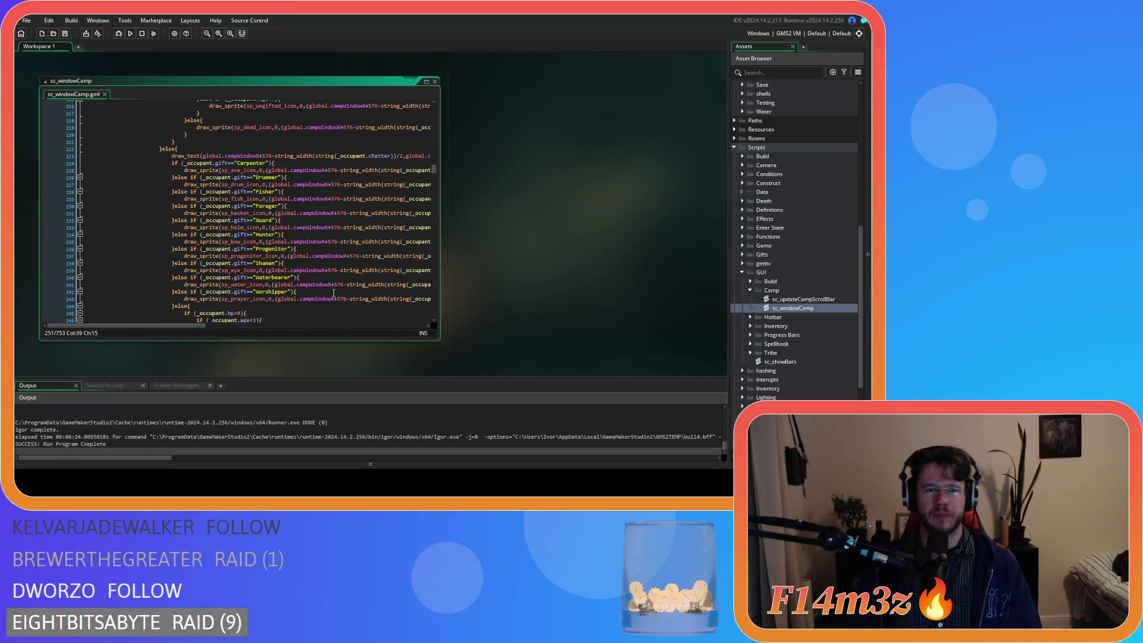
{"action": "scroll", "coordinate": [313, 257], "scroll_direction": "right", "scroll_amount": 5}
{"action": "scroll", "coordinate": [313, 257], "scroll_direction": "down", "scroll_amount": 2}
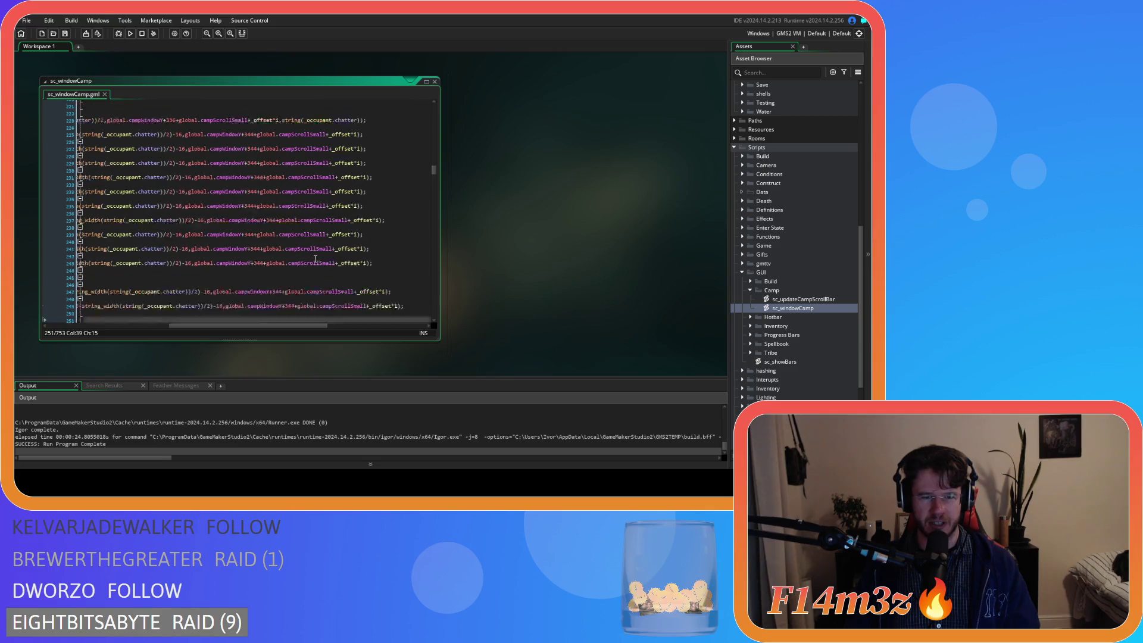
{"action": "scroll", "coordinate": [310, 255], "scroll_direction": "down", "scroll_amount": 3}
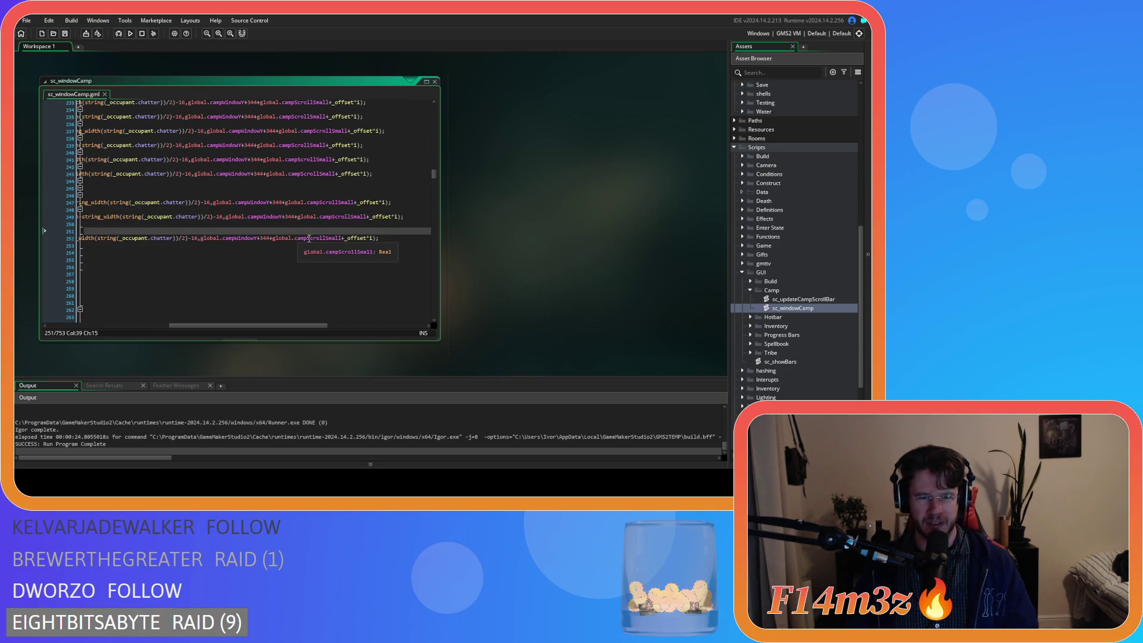
{"action": "left_click_drag", "start_coordinate": [343, 238], "coordinate": [271, 241]}
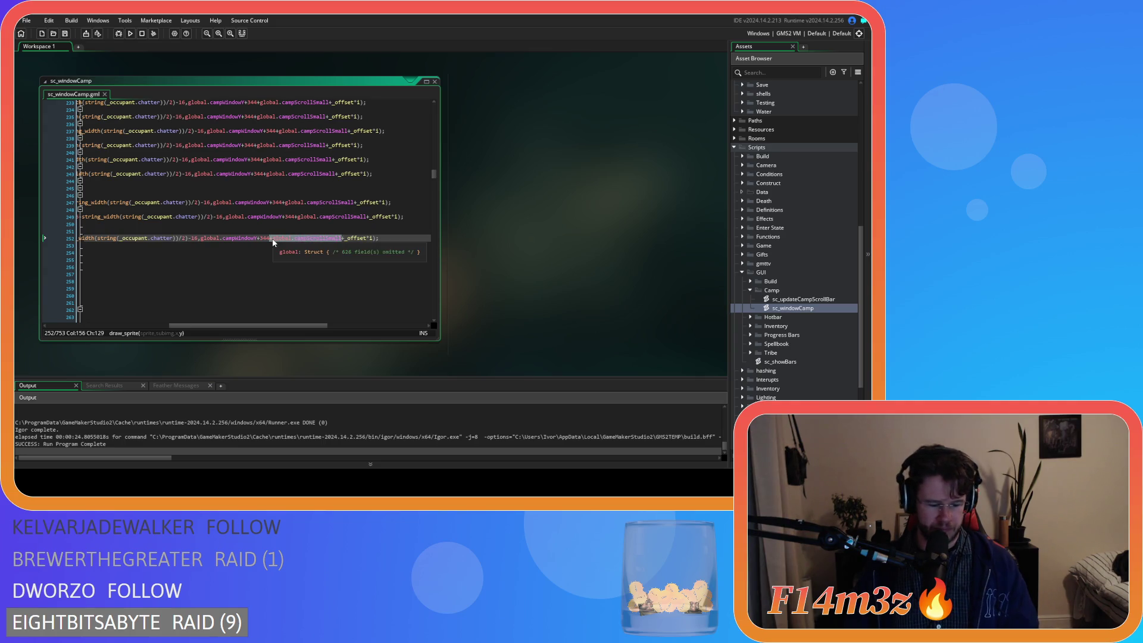
{"action": "key", "text": "ctrl+f"}
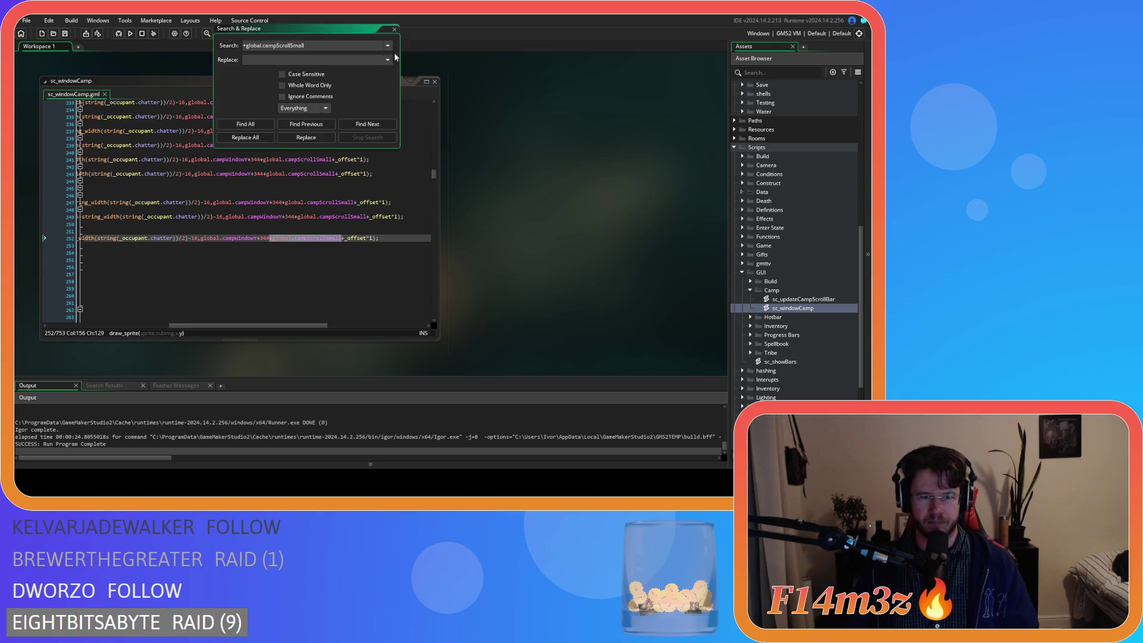
Close the search window and step through the global.campScrollSmall occurrences in sc_windowCamp
{"action": "left_click", "coordinate": [395, 28]}
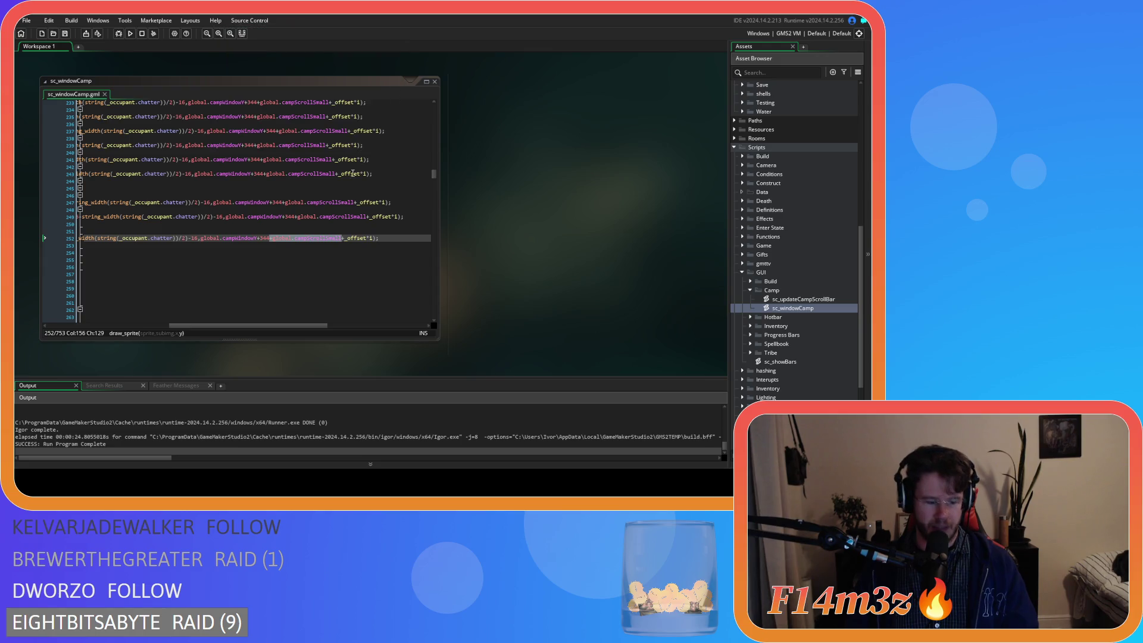
{"action": "left_click", "coordinate": [326, 239]}
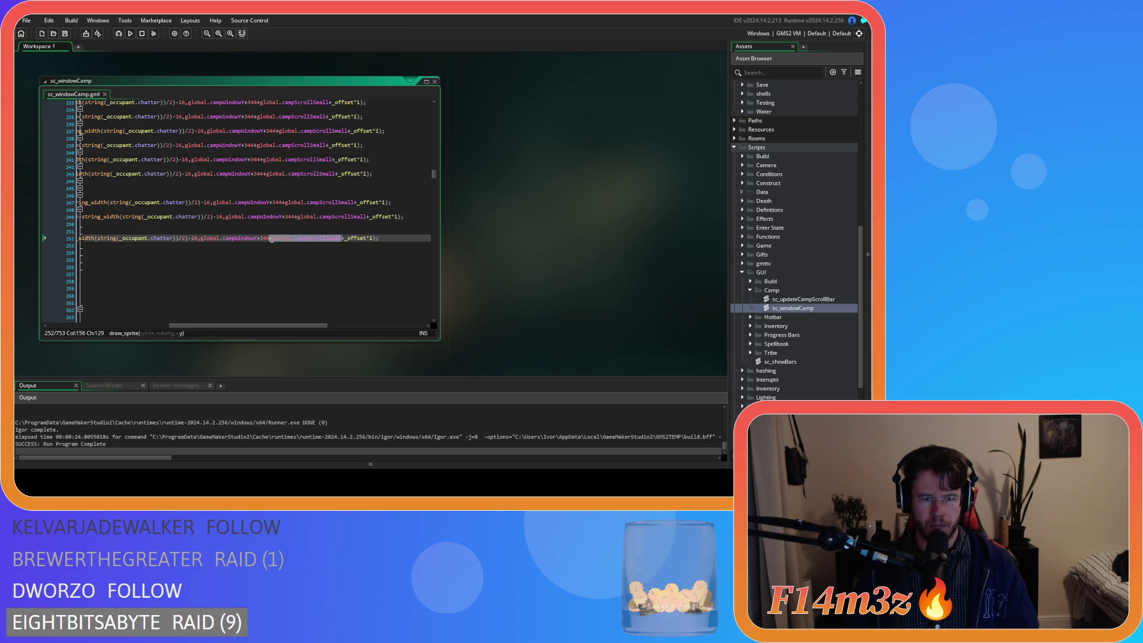
{"action": "key", "text": "ctrl+f"}
{"action": "left_click", "coordinate": [408, 116]}
{"action": "left_click", "coordinate": [407, 117]}
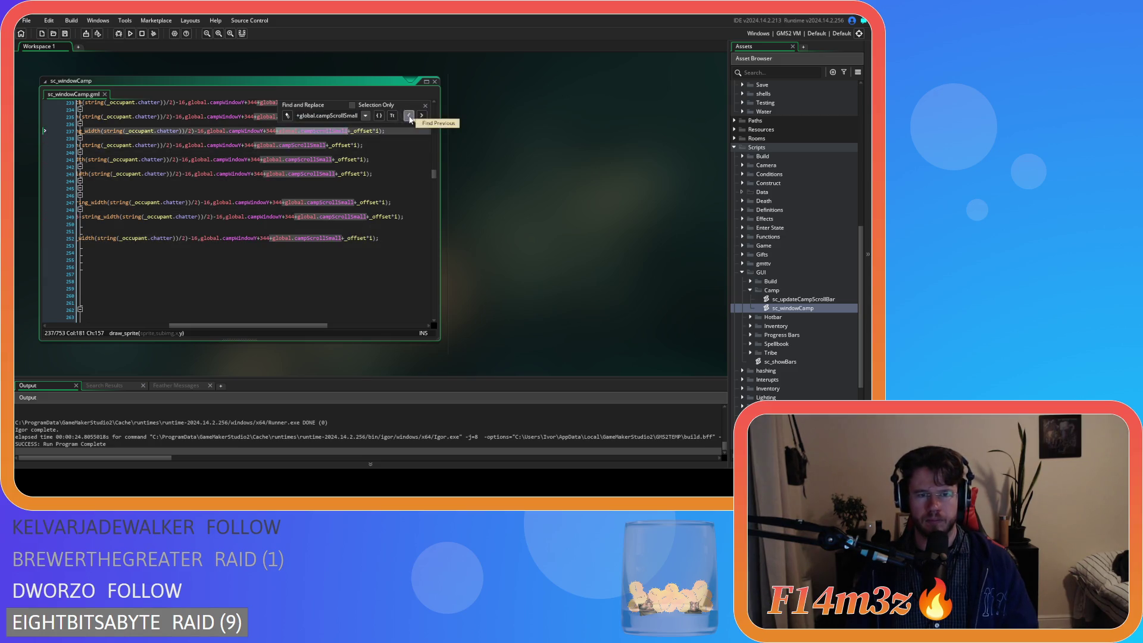
{"action": "left_click", "coordinate": [408, 117]}
{"action": "left_click", "coordinate": [407, 116]}
{"action": "left_click", "coordinate": [422, 116]}
{"action": "left_click", "coordinate": [422, 116]}
{"action": "left_click", "coordinate": [421, 116]}
{"action": "left_click", "coordinate": [421, 116]}
{"action": "left_click", "coordinate": [421, 116]}
{"action": "left_click", "coordinate": [422, 116]}
{"action": "left_click", "coordinate": [421, 116]}
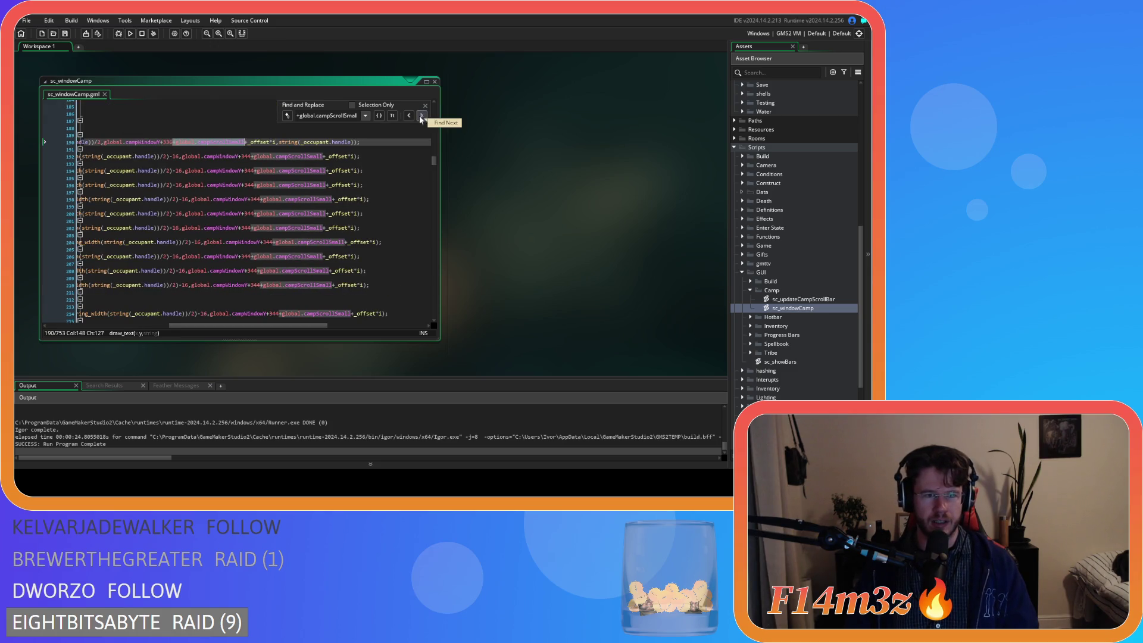
Replace each +global.campScrollSmall occurrence with -global.campScrollSmall
{"action": "left_click", "coordinate": [287, 116]}
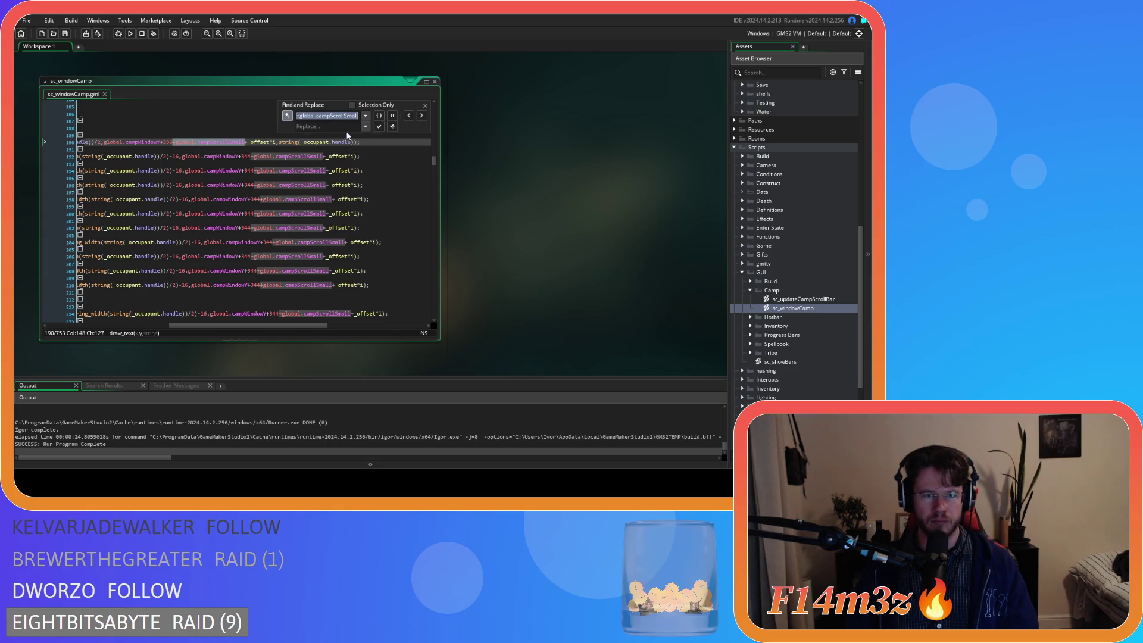
{"action": "left_click", "coordinate": [324, 126]}
{"action": "type", "text": "+global.campScrollSmall"}
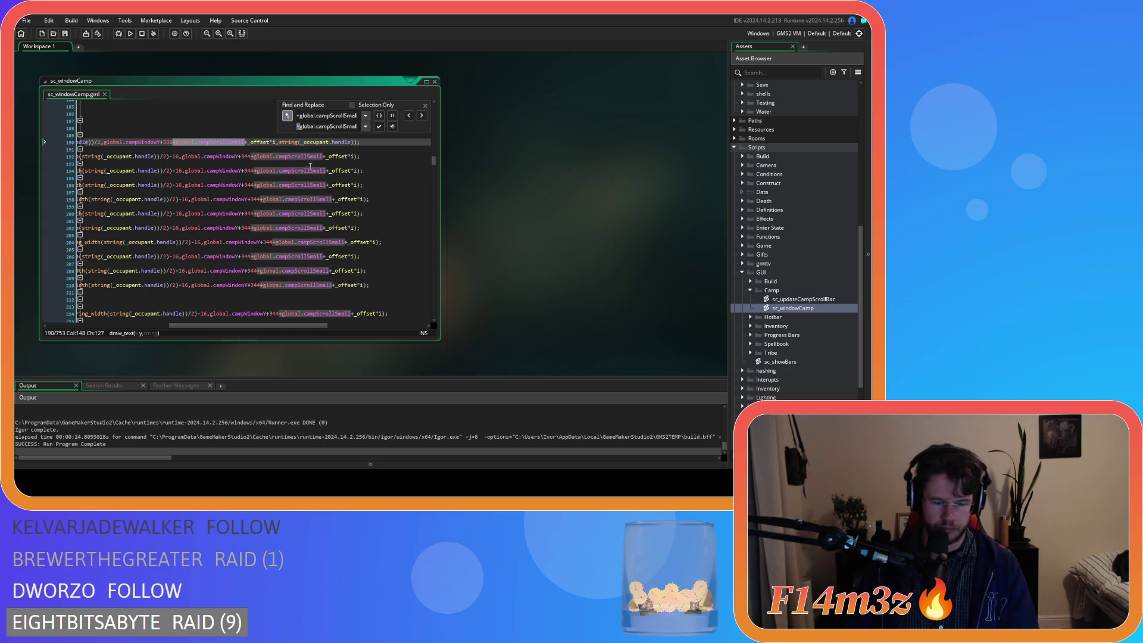
{"action": "left_click", "coordinate": [377, 126]}
{"action": "left_click", "coordinate": [378, 127]}
{"action": "left_click", "coordinate": [377, 127]}
{"action": "left_click", "coordinate": [378, 127]}
{"action": "left_click", "coordinate": [378, 127]}
{"action": "left_click", "coordinate": [379, 127]}
{"action": "left_click", "coordinate": [378, 127]}
{"action": "left_click", "coordinate": [379, 127]}
{"action": "double_click", "coordinate": [379, 126]}
{"action": "left_click", "coordinate": [379, 127]}
{"action": "double_click", "coordinate": [378, 127]}
{"action": "left_click", "coordinate": [378, 127]}
{"action": "double_click", "coordinate": [379, 127]}
{"action": "left_click", "coordinate": [379, 127]}
{"action": "left_click", "coordinate": [379, 127]}
{"action": "left_click", "coordinate": [379, 126]}
{"action": "left_click", "coordinate": [379, 127]}
{"action": "left_click", "coordinate": [379, 127]}
{"action": "left_click", "coordinate": [379, 127]}
{"action": "left_click", "coordinate": [378, 127]}
{"action": "left_click", "coordinate": [379, 127]}
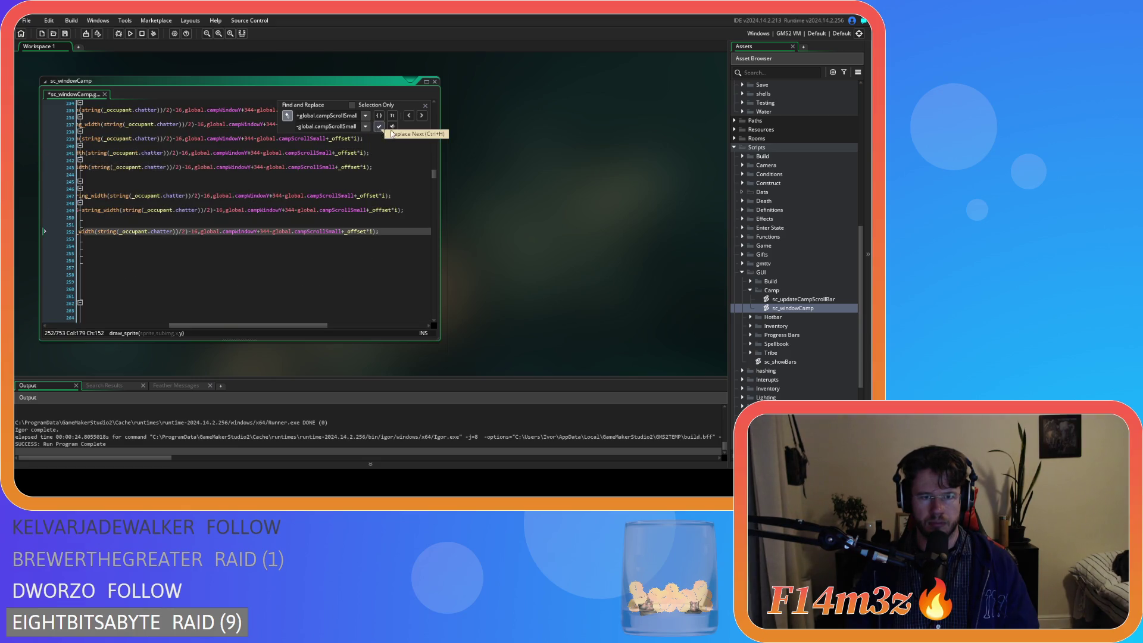
Close the find and replace bar and rebuild the game with F5
{"action": "left_click", "coordinate": [425, 106]}
{"action": "left_click", "coordinate": [411, 124]}
{"action": "key", "text": "F5"}
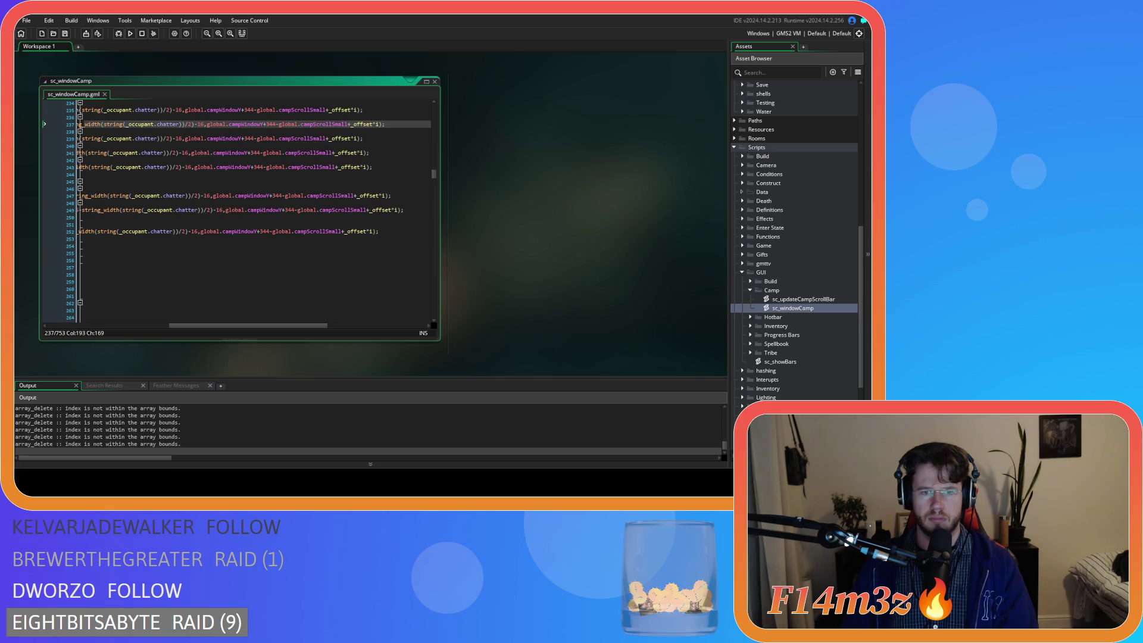
Quickload, open the Menhir's Camp window, scroll its occupants list, then quit the game
{"action": "key", "text": "alt+Tab"}
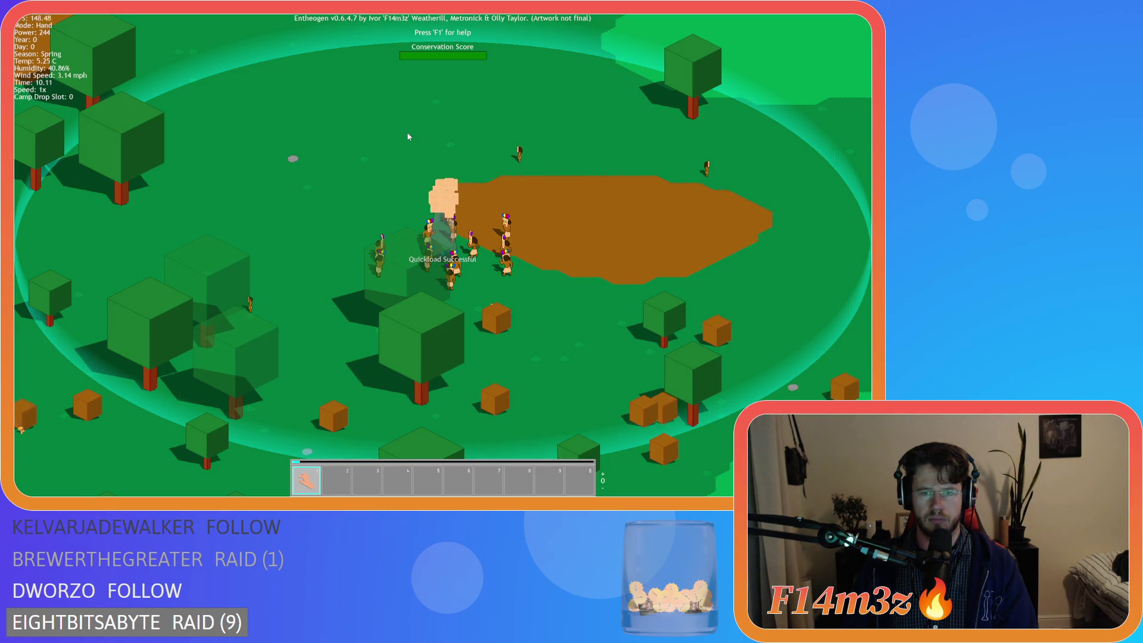
{"action": "left_click", "coordinate": [445, 226]}
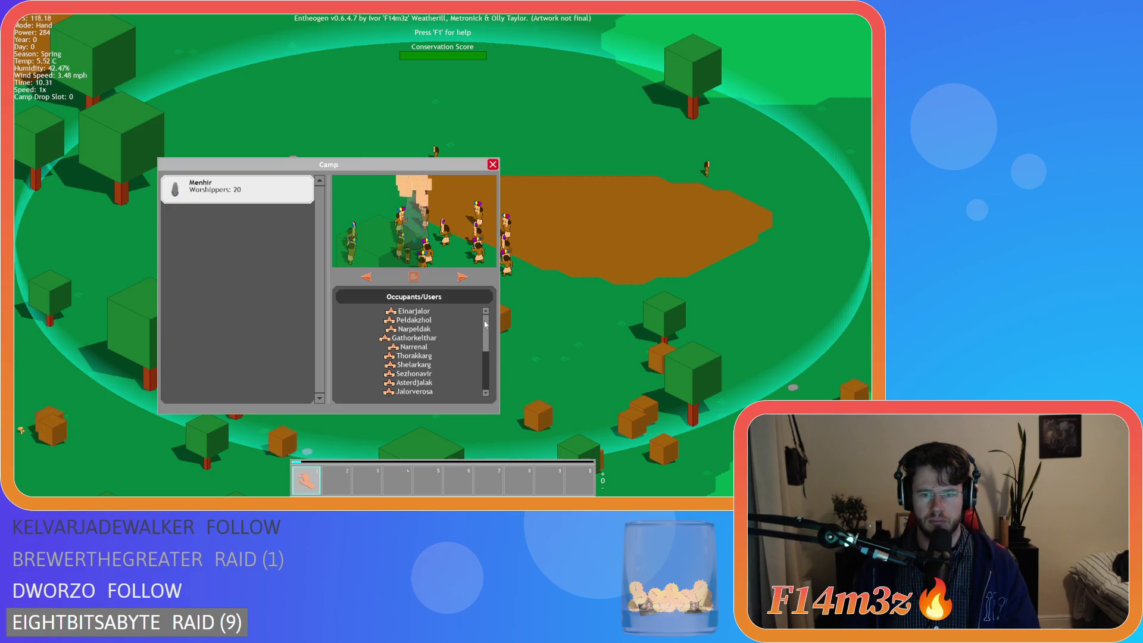
{"action": "mouse_move", "coordinate": [488, 332]}
{"action": "left_mouse_down"}
{"action": "mouse_move", "coordinate": [490, 370]}
{"action": "mouse_move", "coordinate": [484, 291]}
{"action": "left_mouse_up"}
{"action": "scroll", "coordinate": [490, 337], "scroll_direction": "down", "scroll_amount": 3}
{"action": "key", "text": "Escape"}
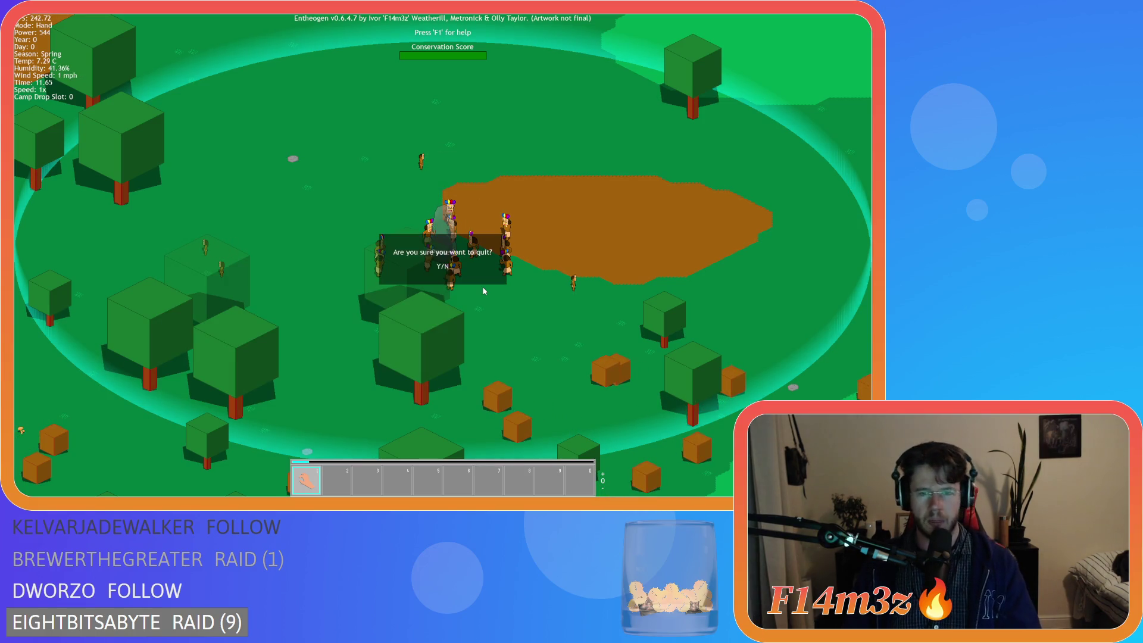
{"action": "key", "text": "y"}
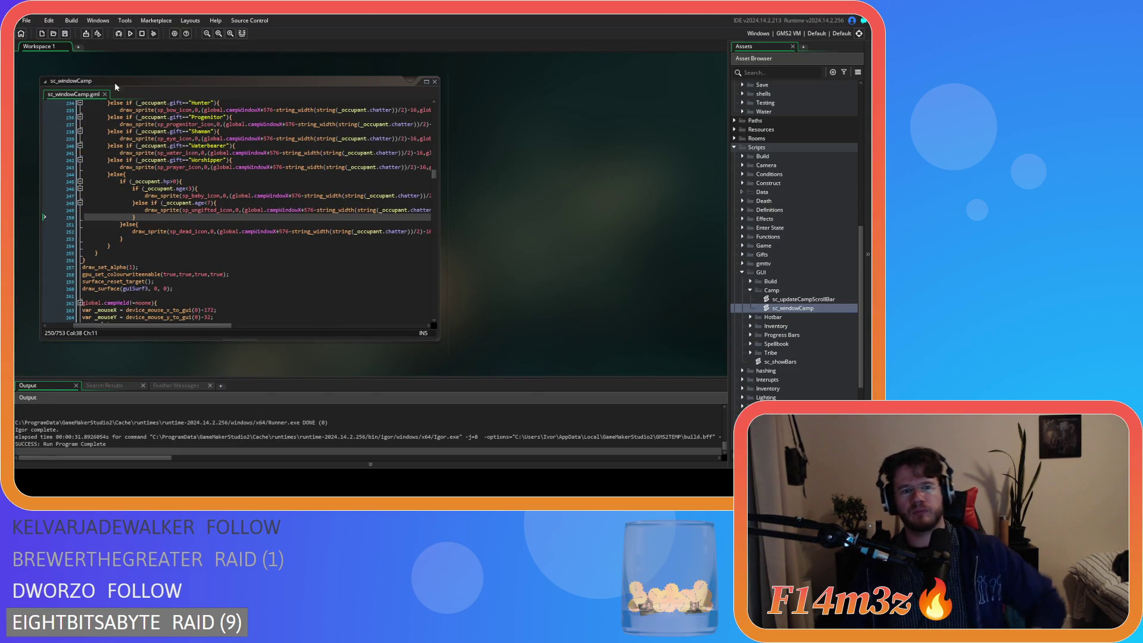
In the mouse-release block, duplicate campScrolling = false as campSmallScrolling = false
{"action": "left_click_drag", "start_coordinate": [184, 326], "coordinate": [125, 307]}
{"action": "scroll", "coordinate": [125, 307], "scroll_direction": "down", "scroll_amount": 20}
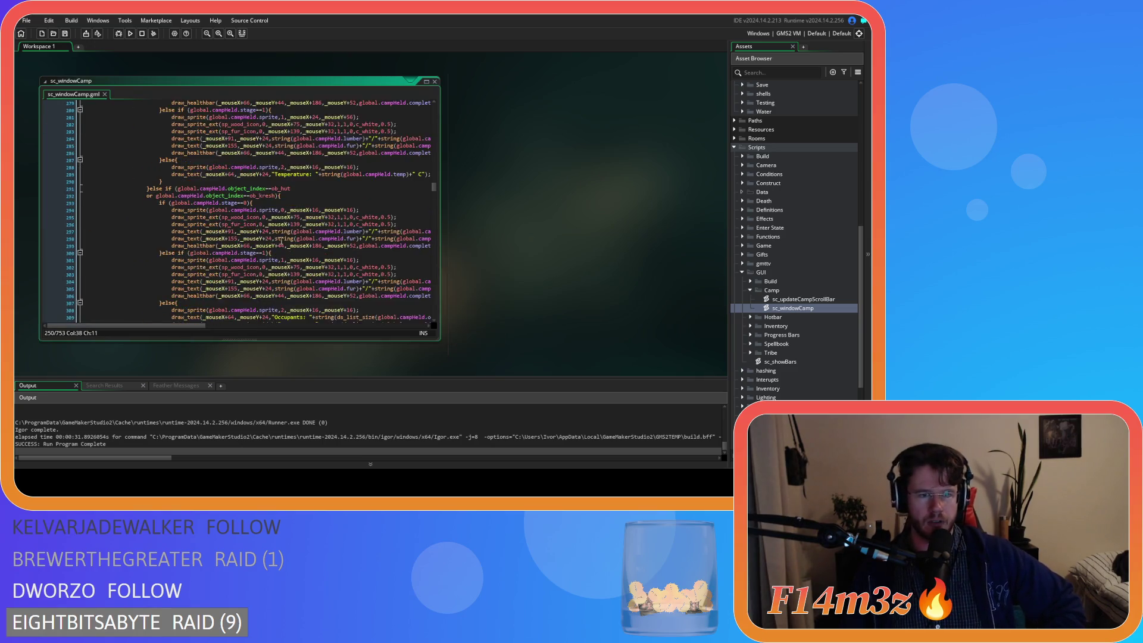
{"action": "left_click_drag", "start_coordinate": [435, 203], "coordinate": [438, 244]}
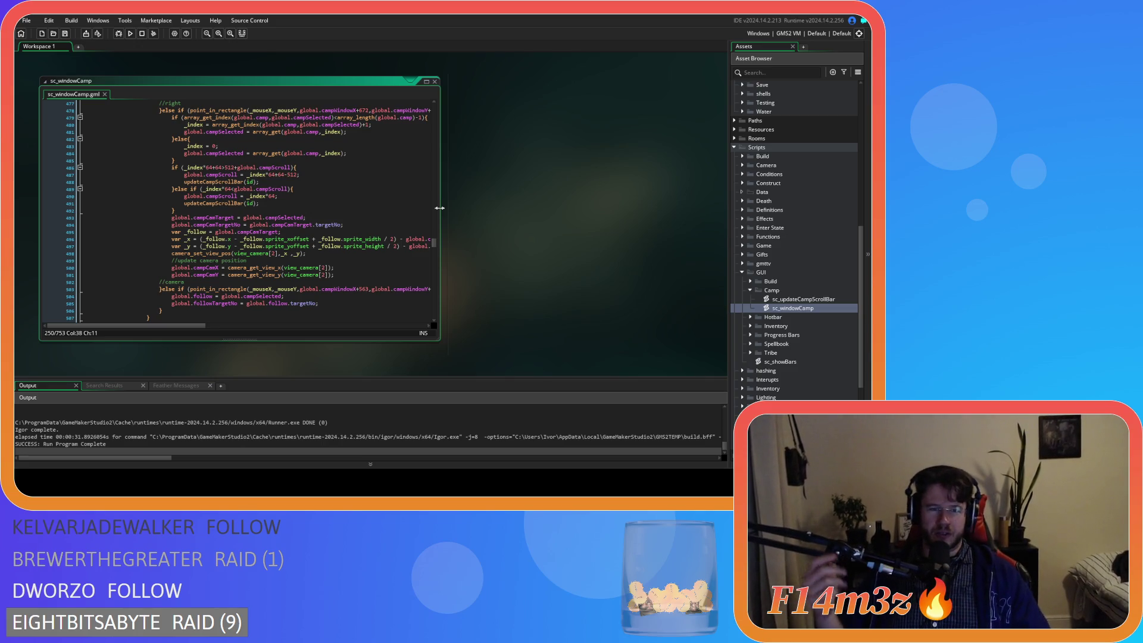
{"action": "left_click", "coordinate": [228, 196]}
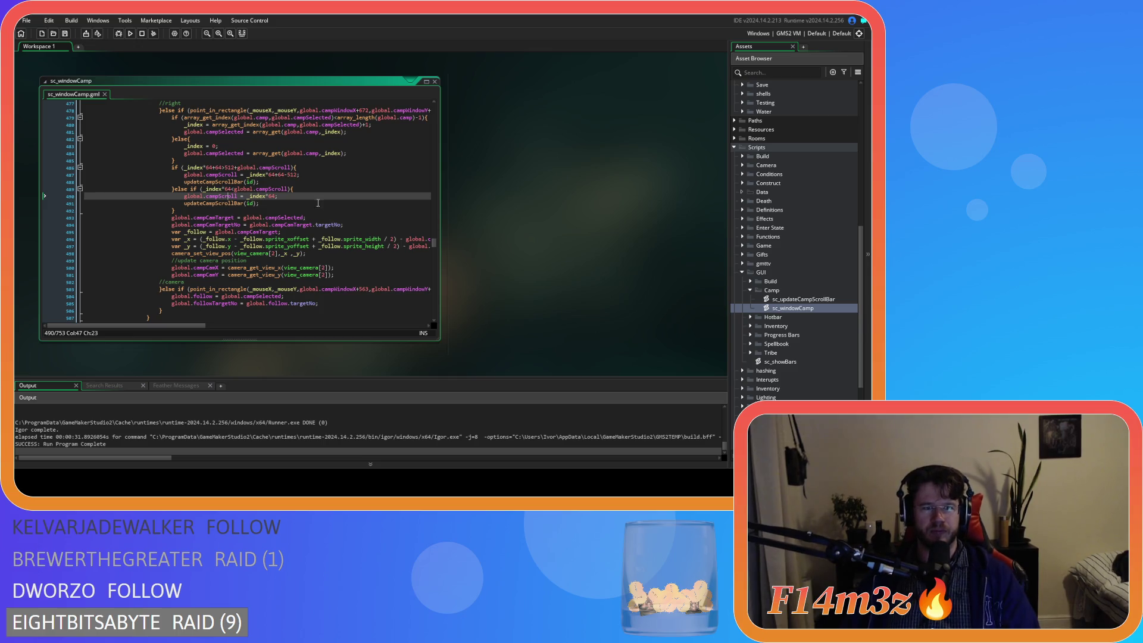
{"action": "scroll", "coordinate": [331, 221], "scroll_direction": "down", "scroll_amount": 3}
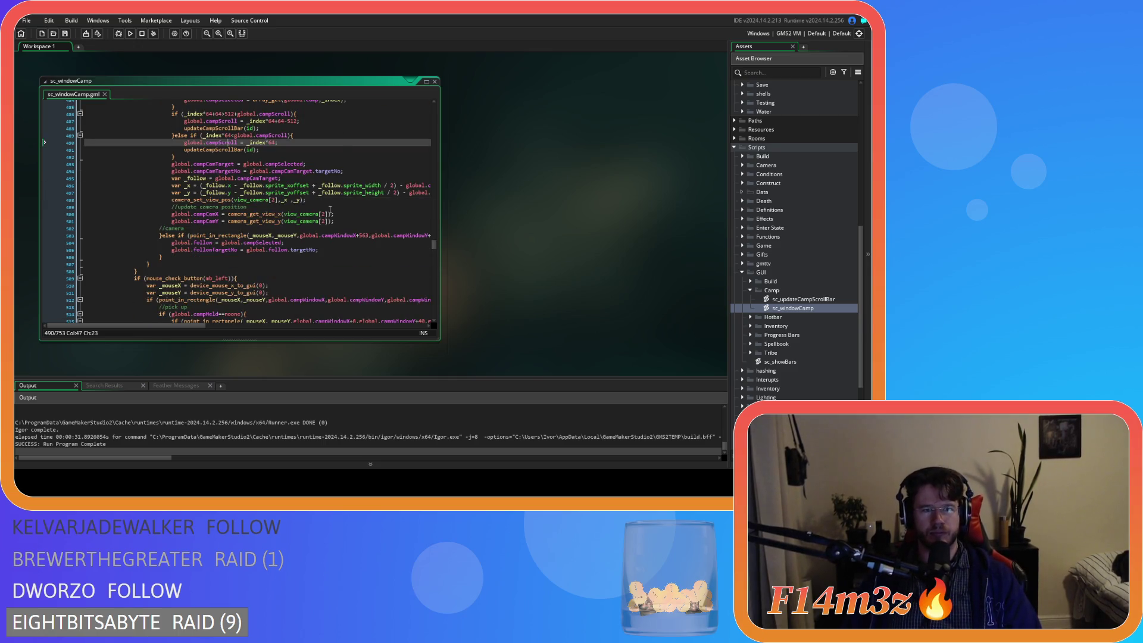
{"action": "scroll", "coordinate": [332, 217], "scroll_direction": "down", "scroll_amount": 4}
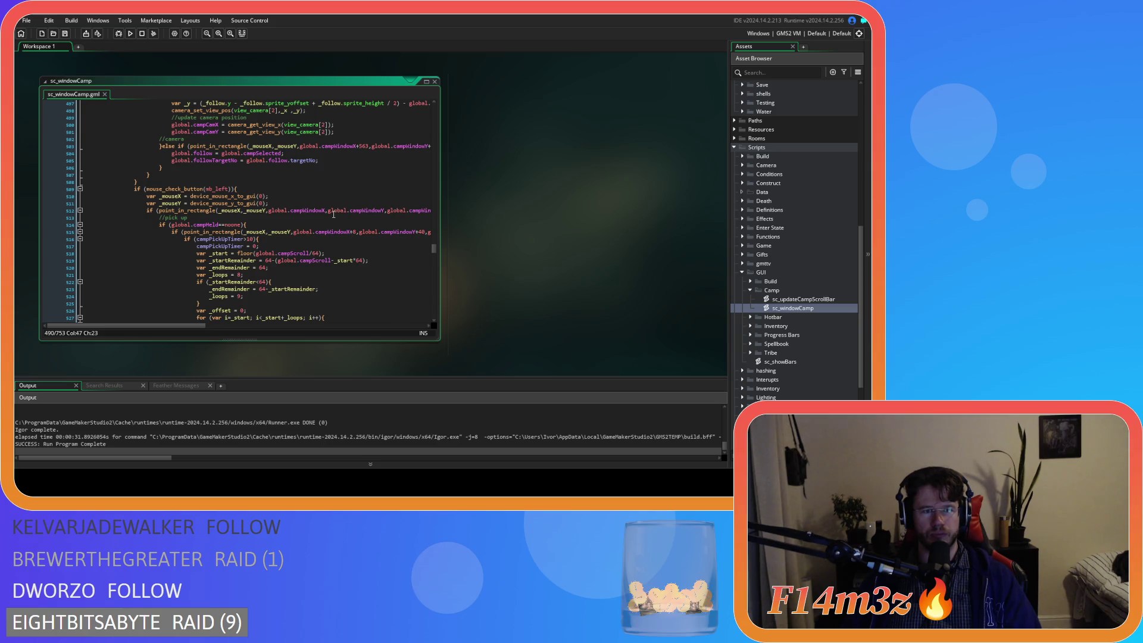
{"action": "scroll", "coordinate": [333, 214], "scroll_direction": "down", "scroll_amount": 3}
{"action": "scroll", "coordinate": [335, 165], "scroll_direction": "down", "scroll_amount": 20}
{"action": "scroll", "coordinate": [336, 166], "scroll_direction": "down", "scroll_amount": 15}
{"action": "scroll", "coordinate": [336, 165], "scroll_direction": "down", "scroll_amount": 4}
{"action": "left_click", "coordinate": [312, 164]}
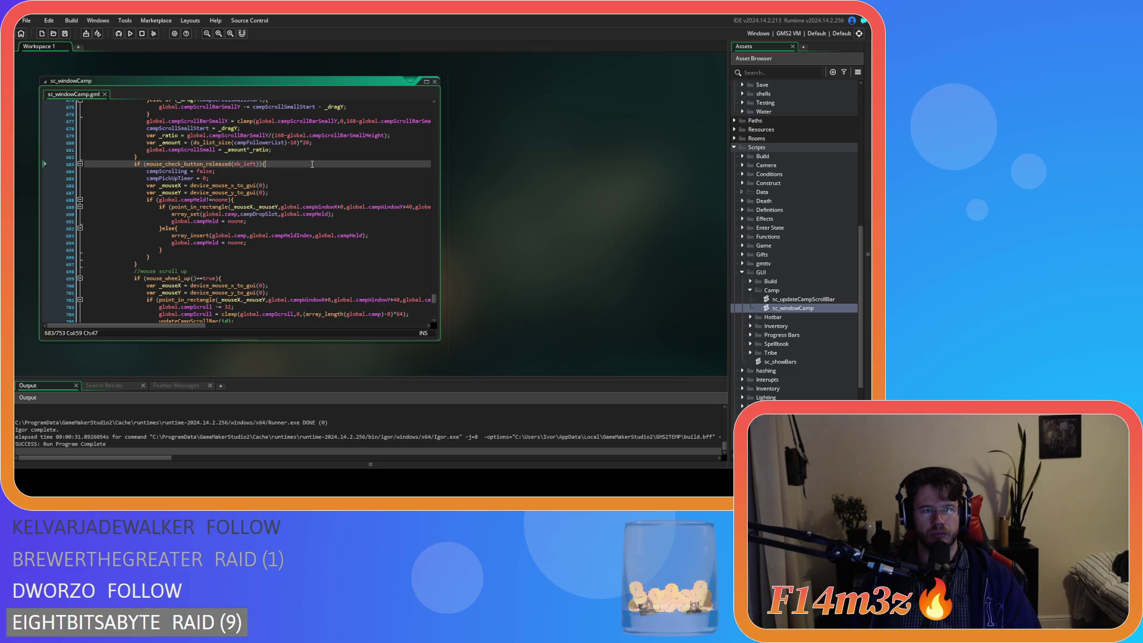
{"action": "scroll", "coordinate": [317, 200], "scroll_direction": "down", "scroll_amount": 2}
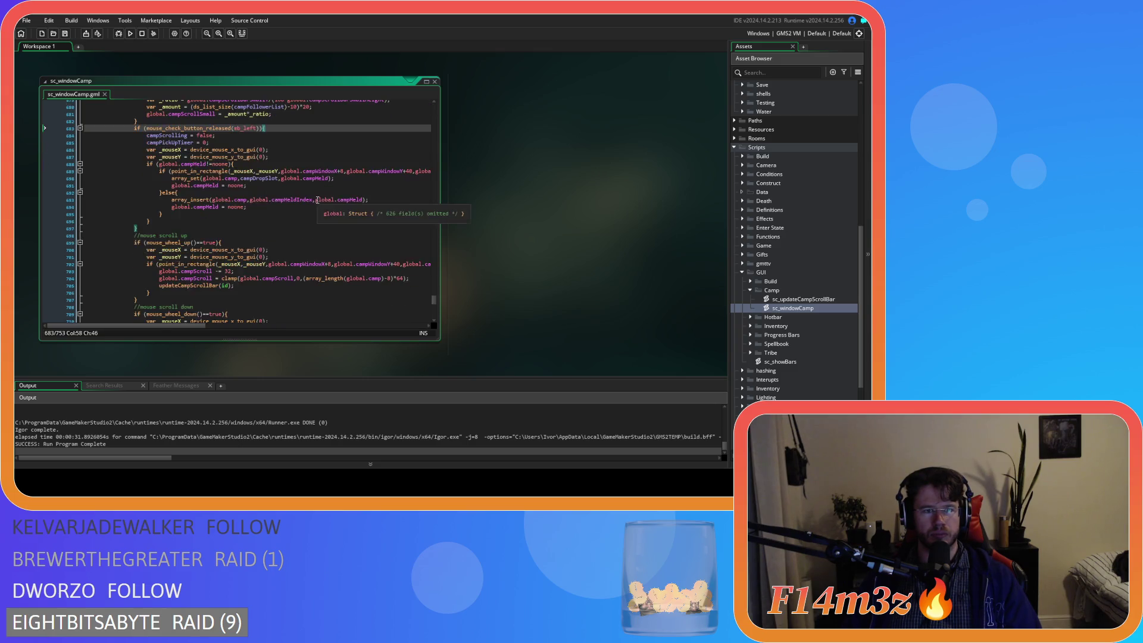
{"action": "left_click", "coordinate": [232, 135]}
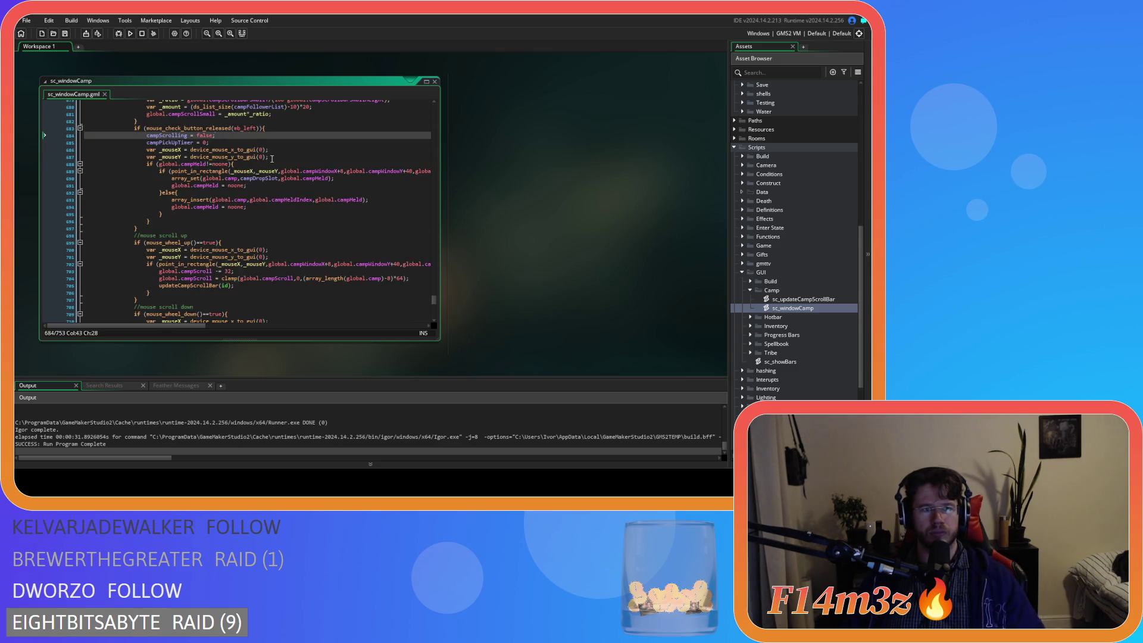
{"action": "key", "text": "ctrl+d"}
{"action": "type", "text": "Small"}
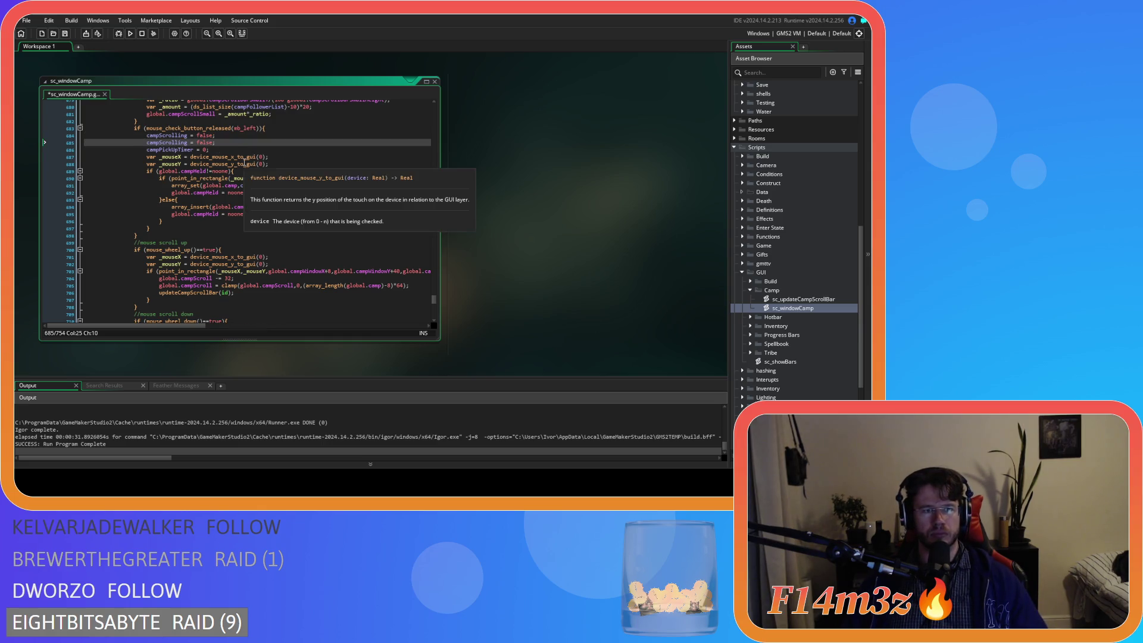
Save sc_windowCamp and build and run the game with F5
{"action": "key", "text": "ctrl+s"}
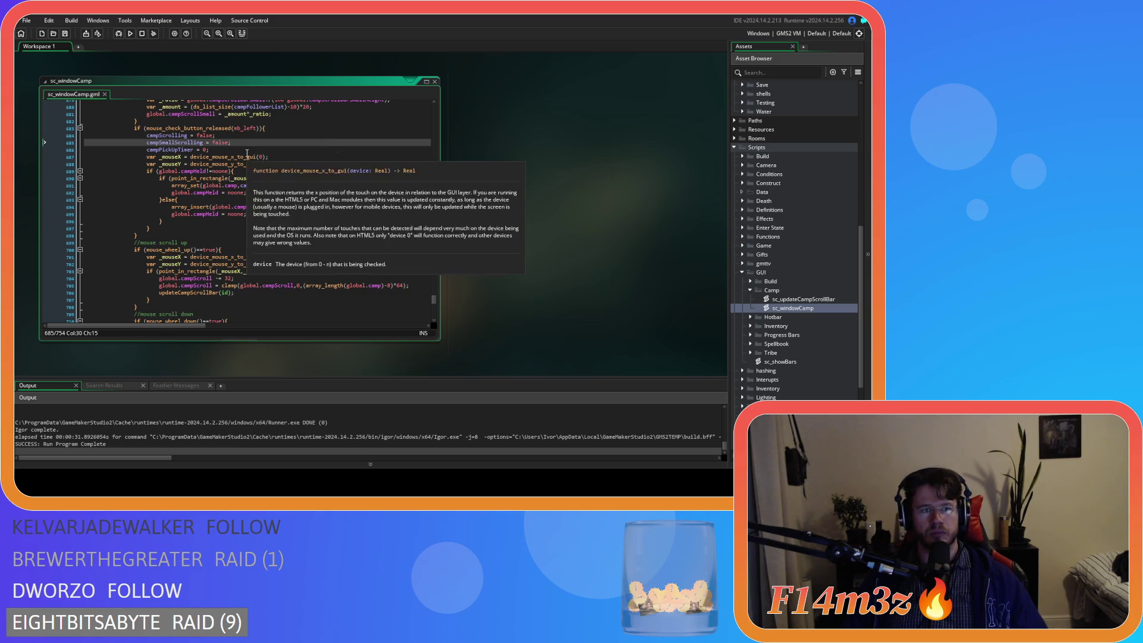
{"action": "left_click", "coordinate": [284, 143]}
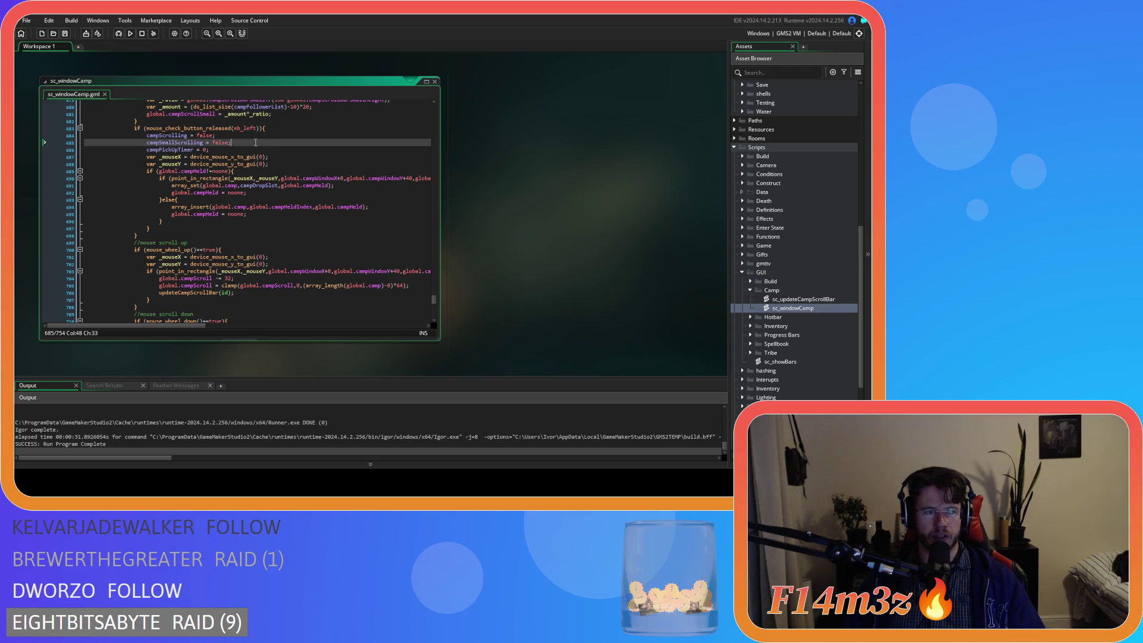
{"action": "key", "text": "F5"}
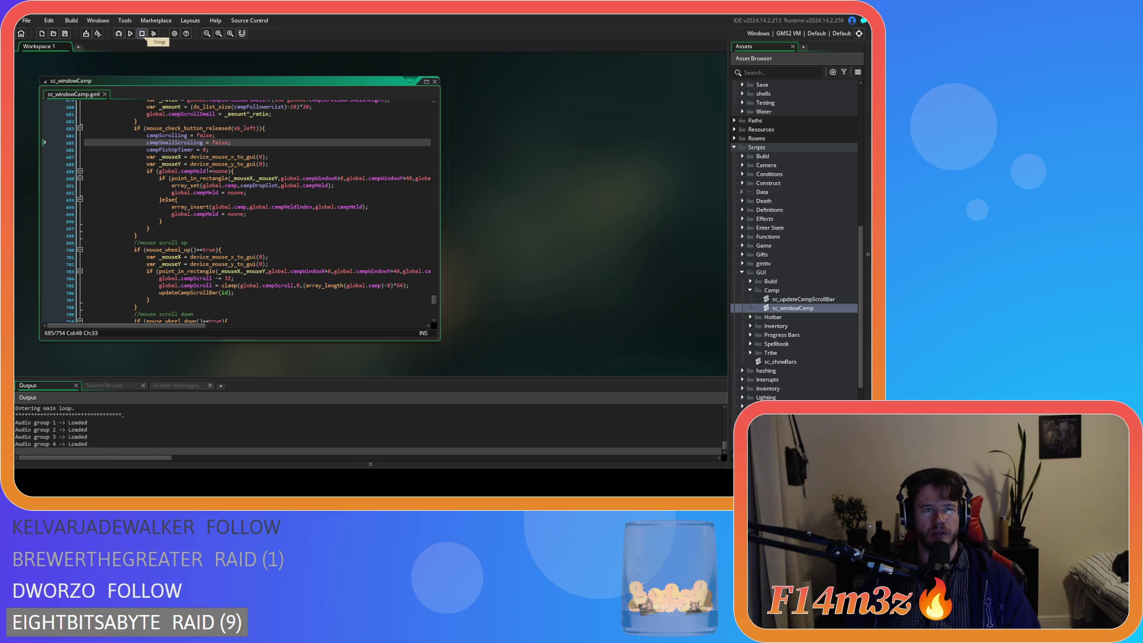
Search sc_windowCamp for other uses of campSmallScrolling
{"action": "left_click", "coordinate": [166, 135]}
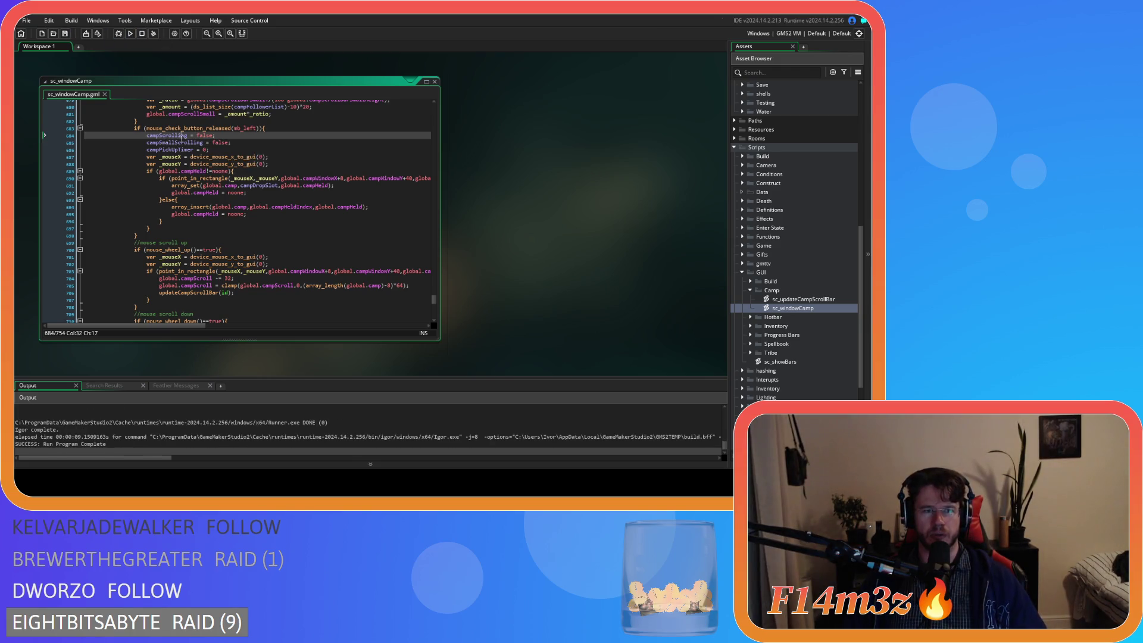
{"action": "double_click", "coordinate": [174, 142]}
{"action": "key", "text": "ctrl+f"}
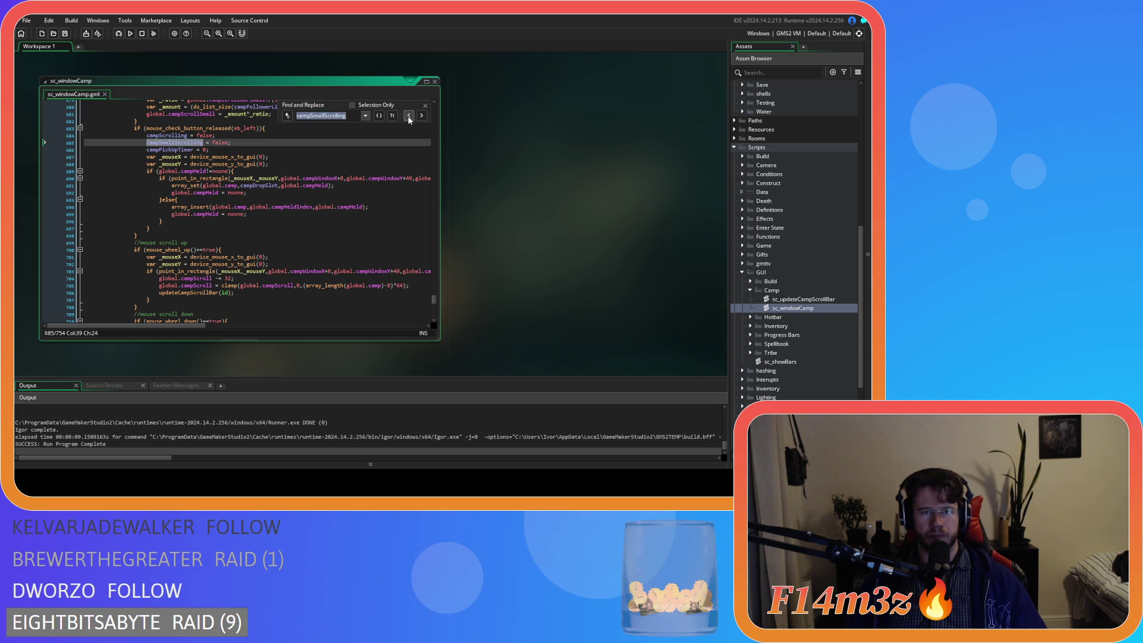
{"action": "left_click", "coordinate": [408, 117]}
{"action": "key", "text": "Escape"}
Rename the line-685 variable to campScrollingSmall and rebuild the game
{"action": "left_click", "coordinate": [177, 143]}
{"action": "left_click_drag", "start_coordinate": [177, 143], "coordinate": [160, 143]}
{"action": "key", "text": "BackSpace"}
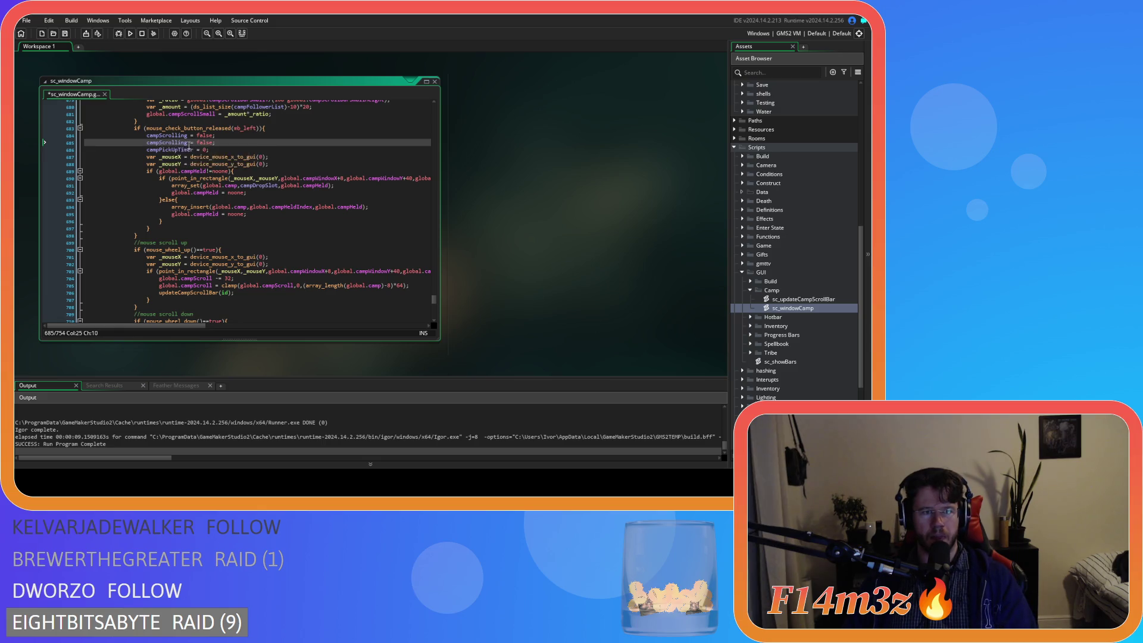
{"action": "type", "text": "mall"}
{"action": "key", "text": "F5"}
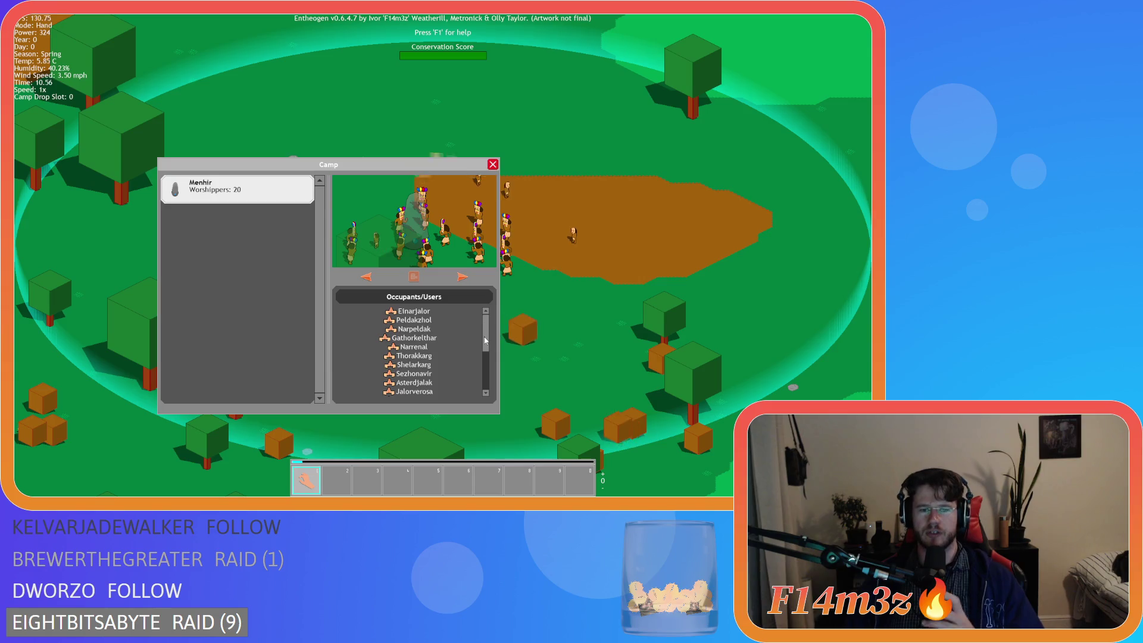
Scroll the camp's Occupants/Users list down and back up to test it
{"action": "scroll", "coordinate": [408, 350], "scroll_direction": "down", "scroll_amount": 5}
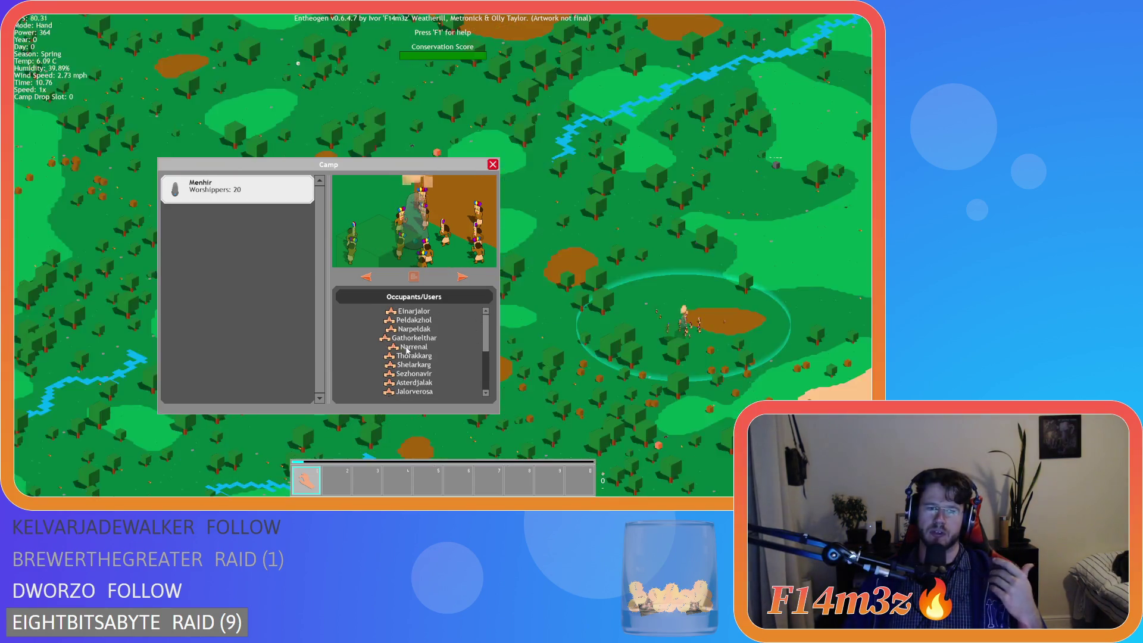
{"action": "scroll", "coordinate": [407, 350], "scroll_direction": "up", "scroll_amount": 3}
{"action": "scroll", "coordinate": [408, 350], "scroll_direction": "down", "scroll_amount": 3}
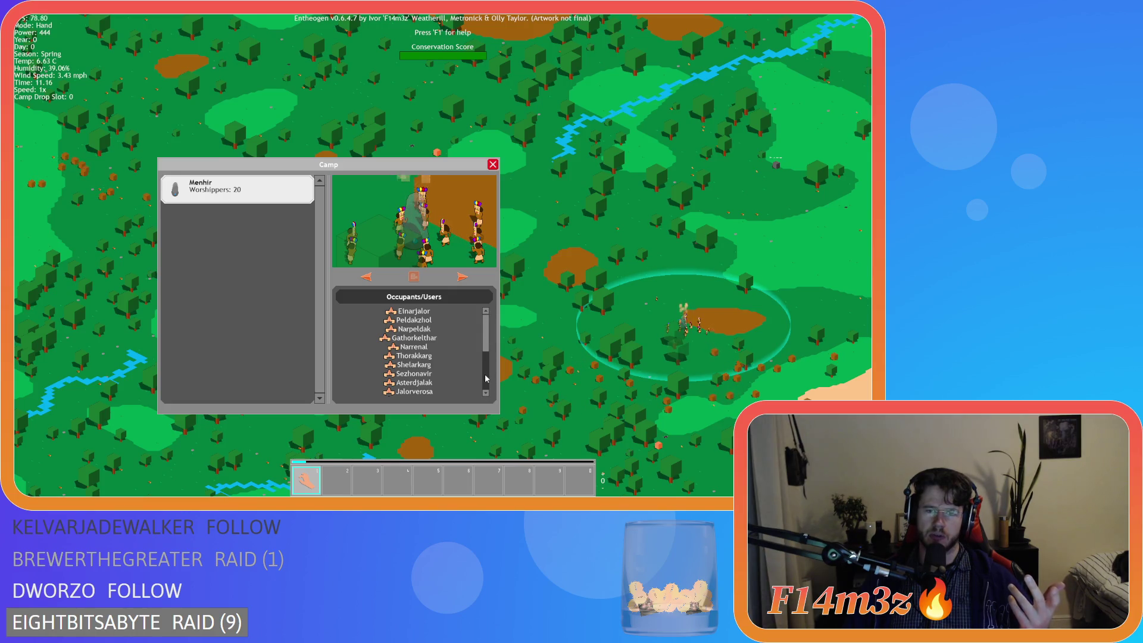
{"action": "scroll", "coordinate": [486, 379], "scroll_direction": "down", "scroll_amount": 3}
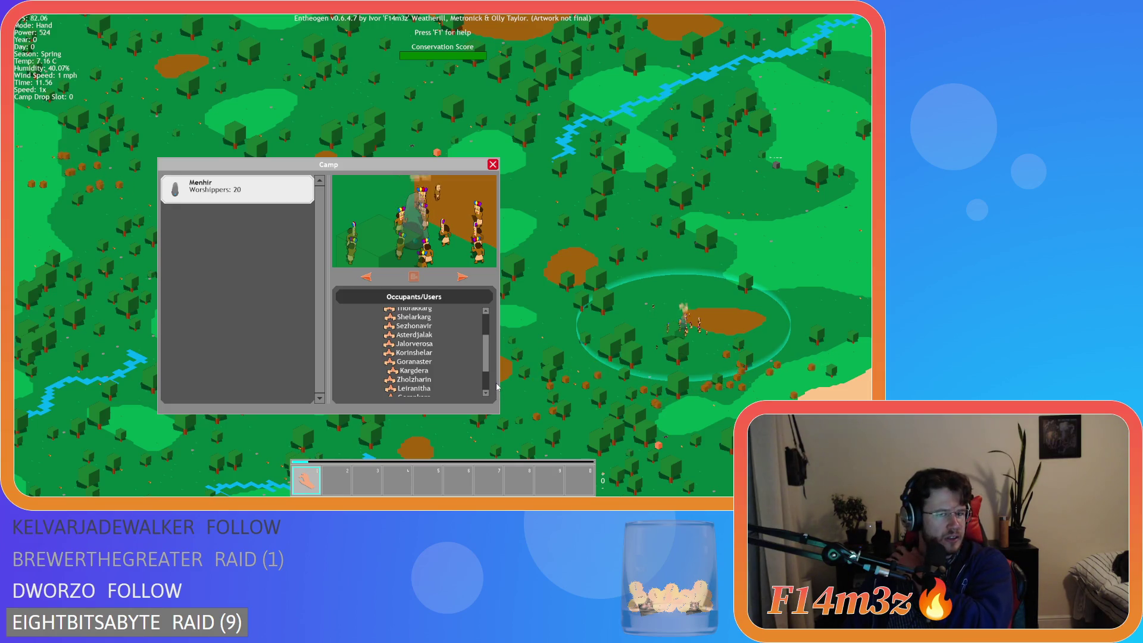
{"action": "scroll", "coordinate": [486, 332], "scroll_direction": "up", "scroll_amount": 3}
{"action": "scroll", "coordinate": [486, 332], "scroll_direction": "up", "scroll_amount": 2}
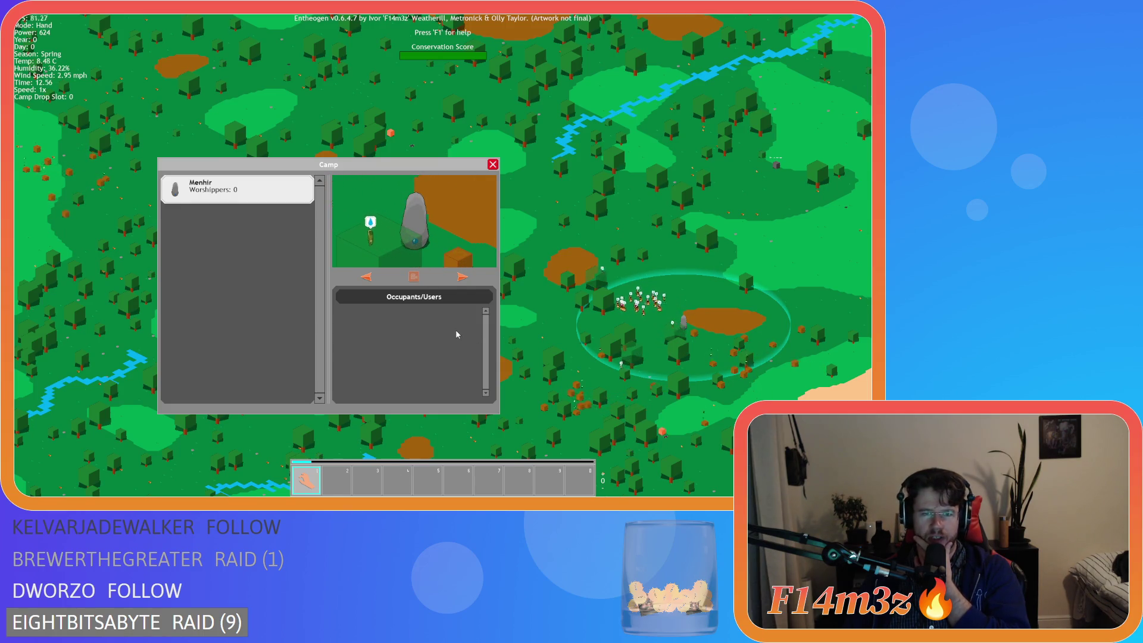
Move and close the Camp window, reopen it, mark the menhir with a blue gem, then quit
{"action": "mouse_move", "coordinate": [328, 166]}
{"action": "left_mouse_down"}
{"action": "mouse_move", "coordinate": [362, 110]}
{"action": "mouse_move", "coordinate": [277, 99]}
{"action": "left_mouse_up"}
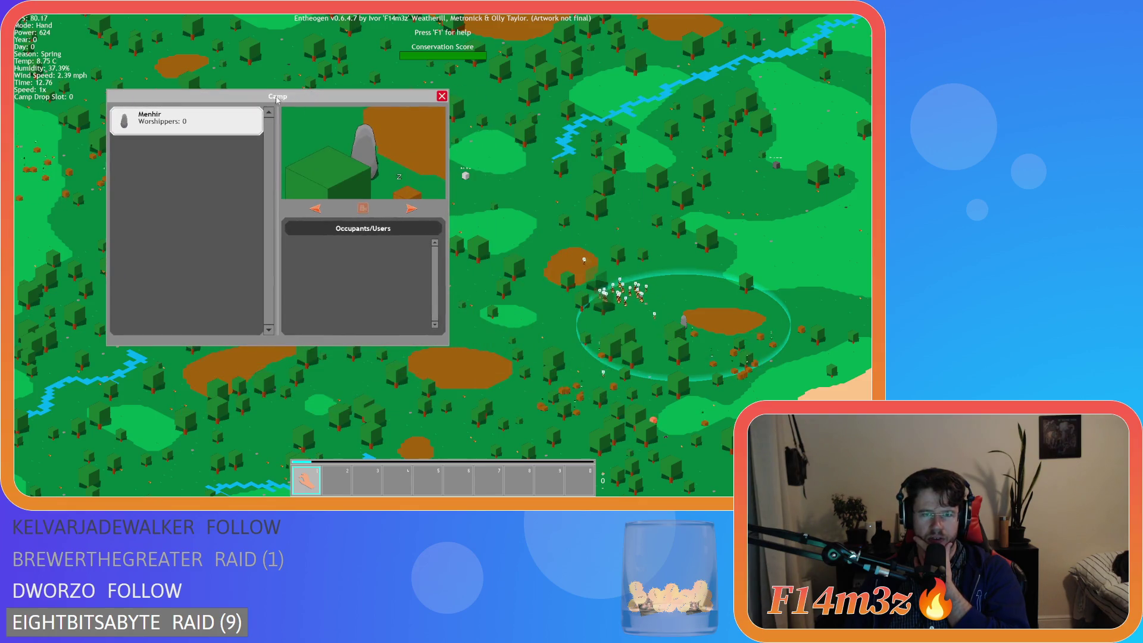
{"action": "left_click", "coordinate": [442, 96]}
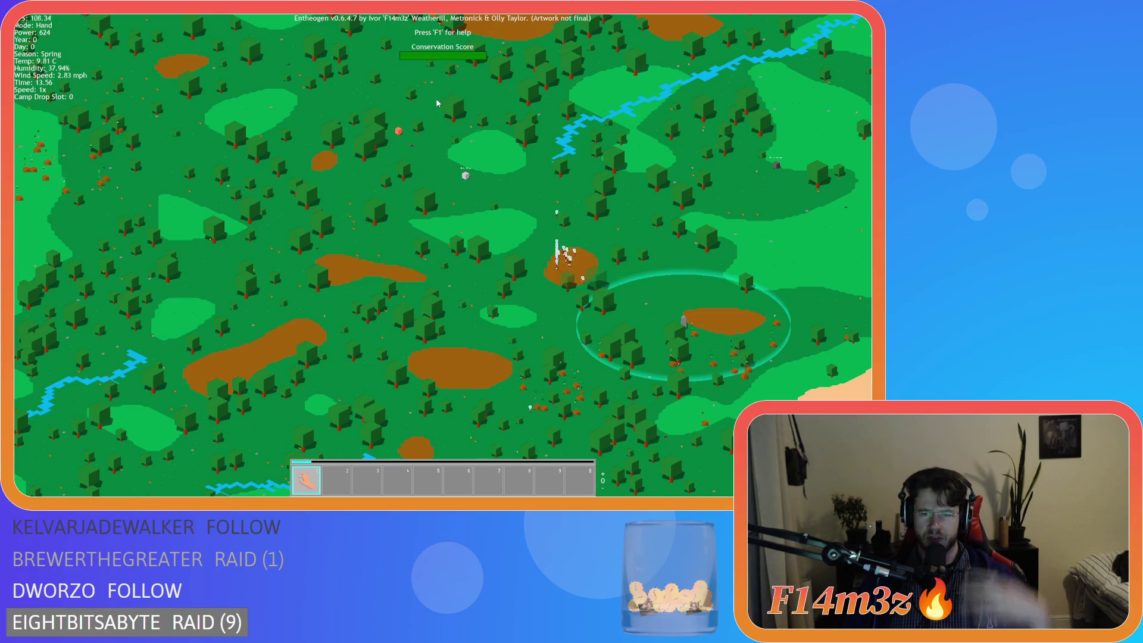
{"action": "key", "text": "c"}
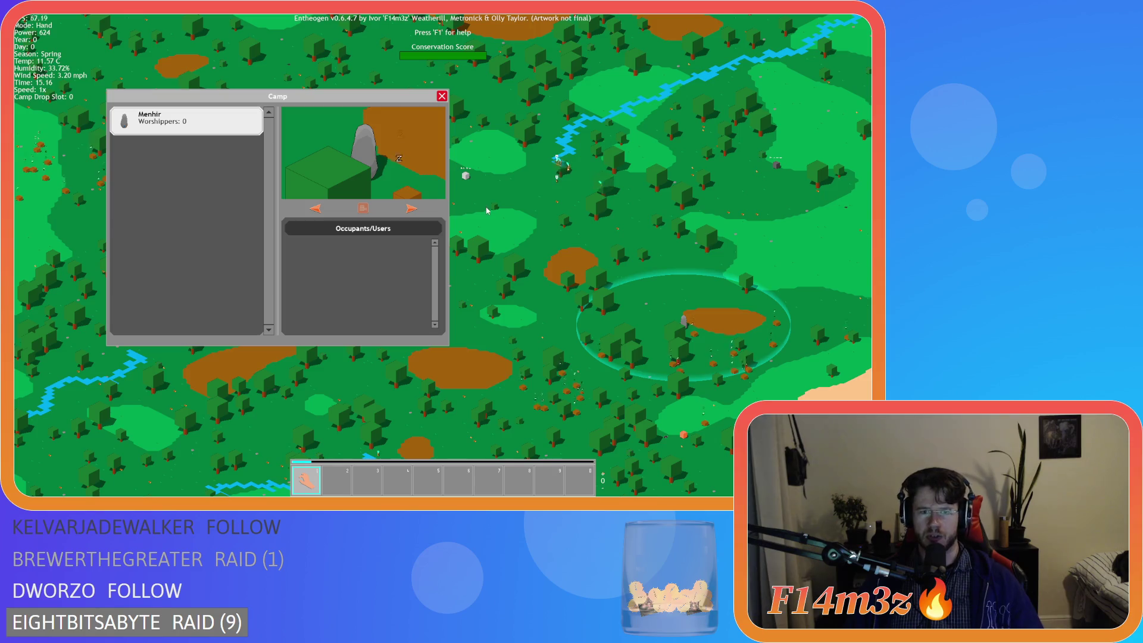
{"action": "key", "text": "d"}
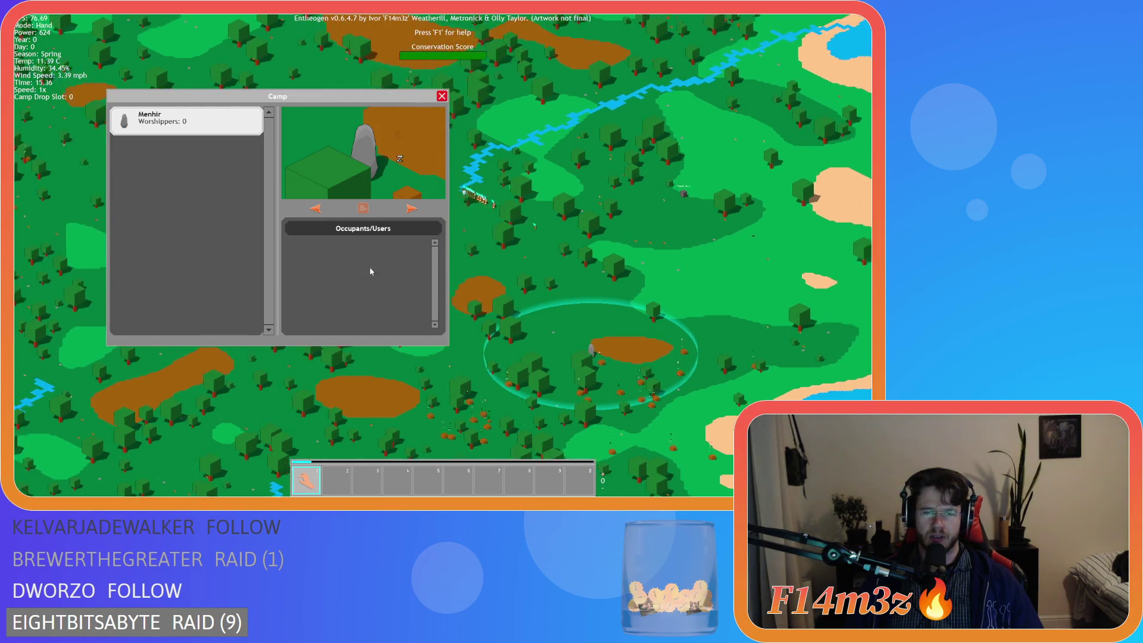
{"action": "scroll", "coordinate": [541, 317], "scroll_direction": "up", "scroll_amount": 5}
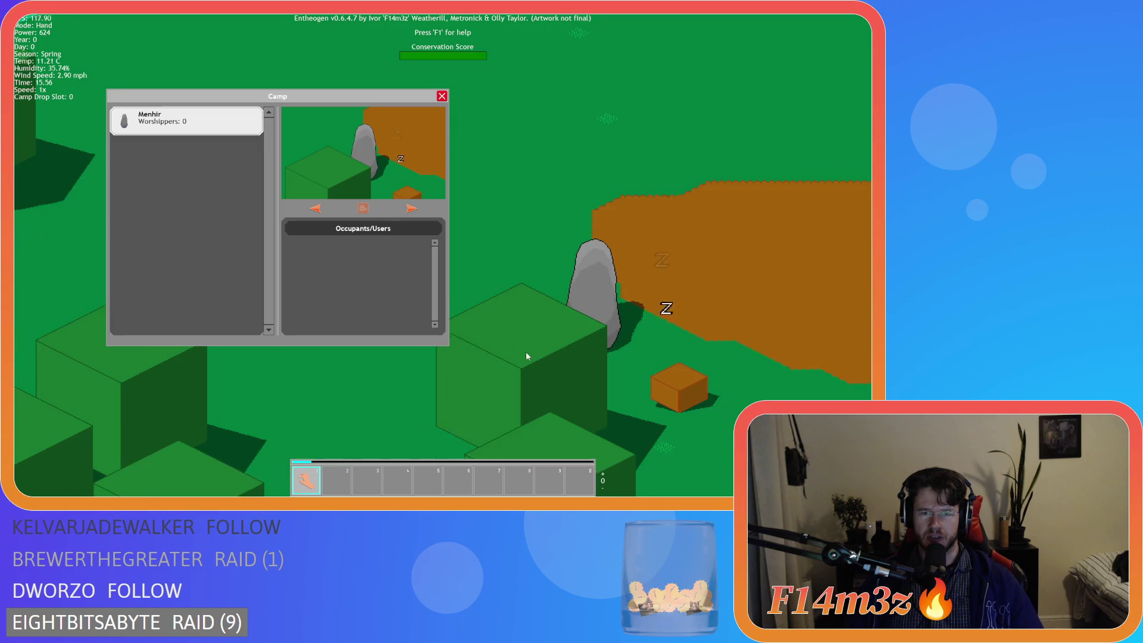
{"action": "left_click", "coordinate": [646, 239]}
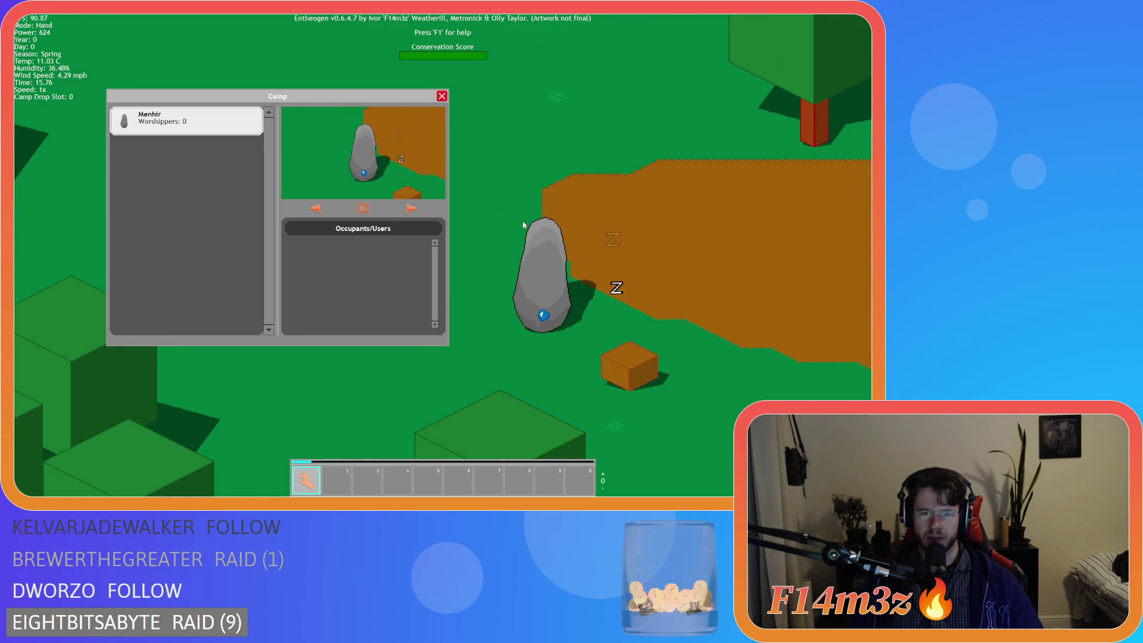
{"action": "left_click", "coordinate": [442, 96]}
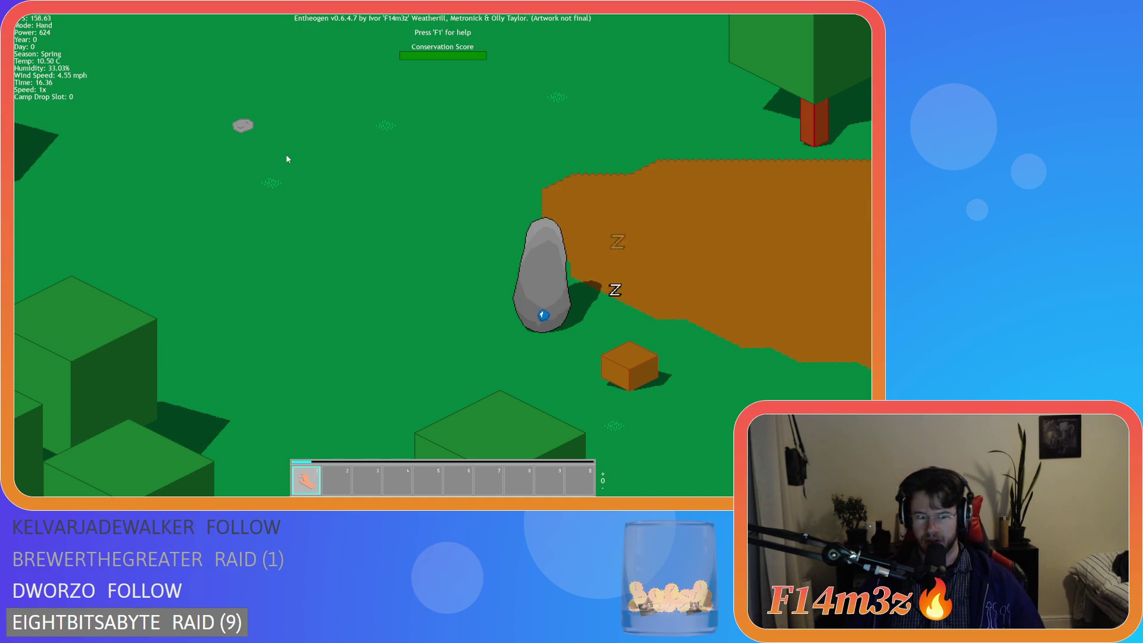
{"action": "key", "text": "Escape"}
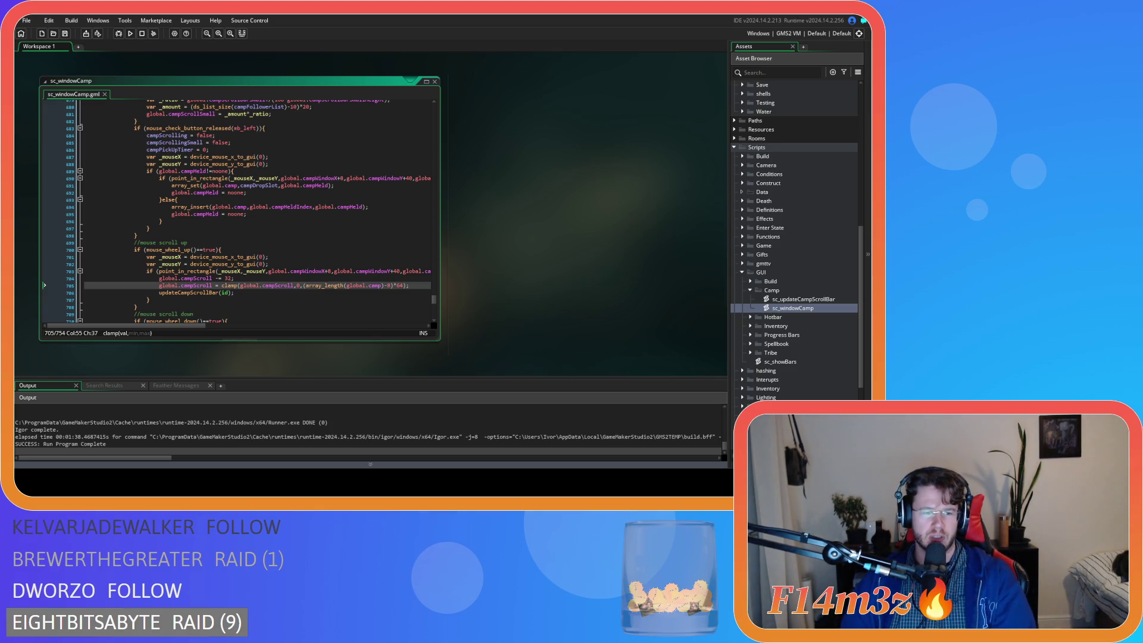
Close all open code windows via the workspace's Windows > Close All
{"action": "left_click", "coordinate": [179, 199]}
{"action": "left_click", "coordinate": [248, 271]}
{"action": "right_click", "coordinate": [536, 197]}
{"action": "mouse_move", "coordinate": [549, 208]}
{"action": "left_click", "coordinate": [587, 237]}
Collapse the Camp, GUI, Scripts, Game and Objects folders in the Asset Browser
{"action": "left_click", "coordinate": [751, 291]}
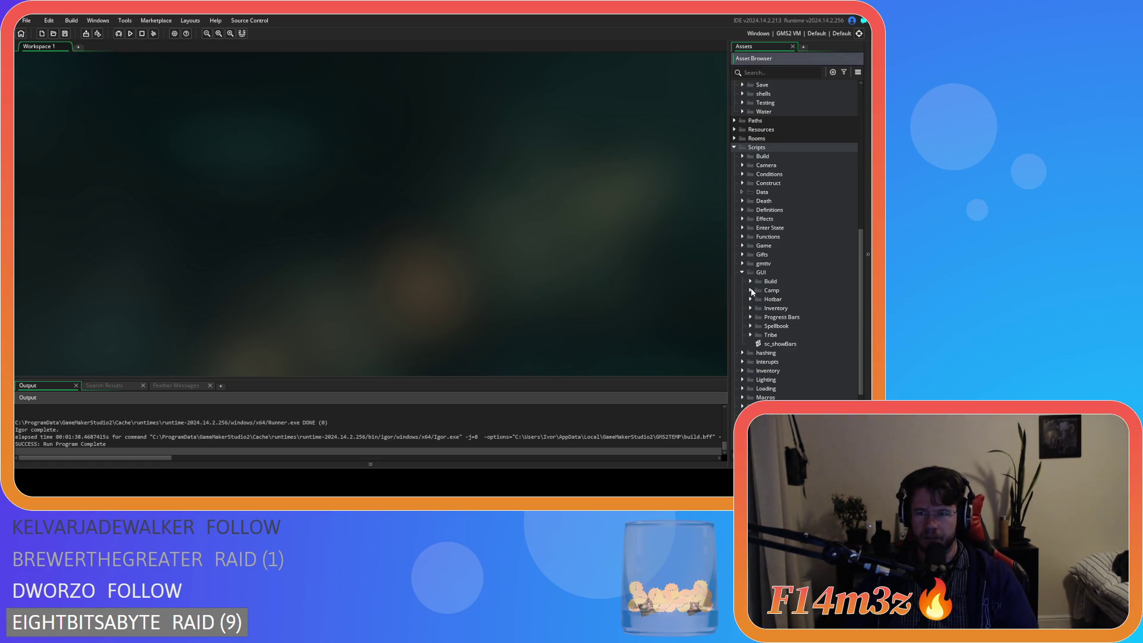
{"action": "left_click", "coordinate": [742, 273]}
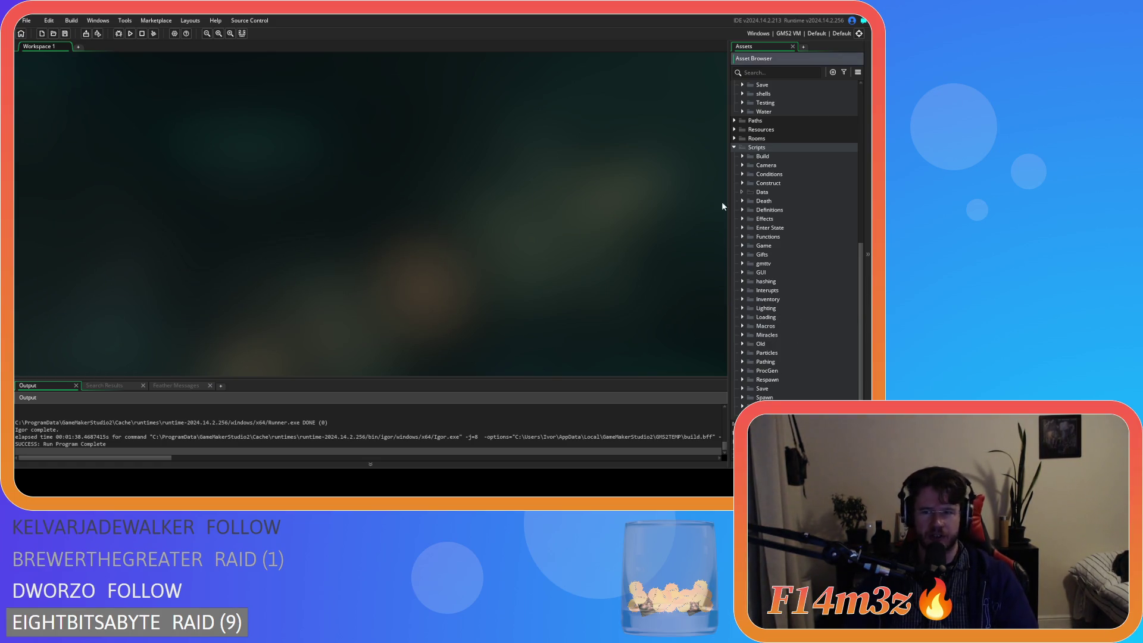
{"action": "left_click", "coordinate": [735, 147]}
{"action": "left_click", "coordinate": [742, 149]}
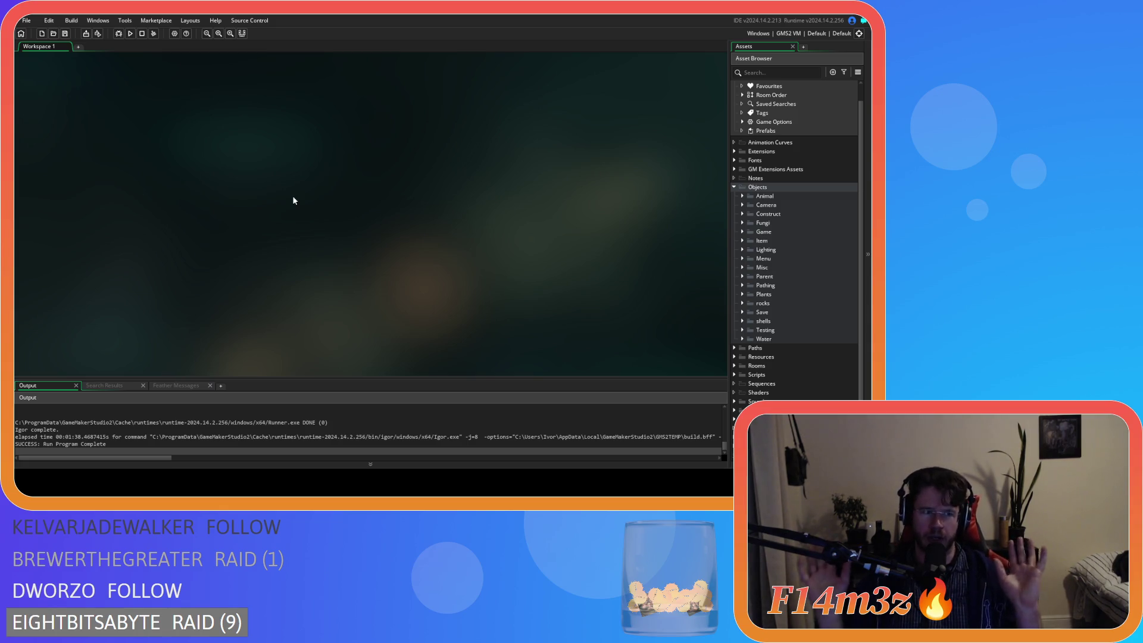
{"action": "left_click", "coordinate": [735, 187]}
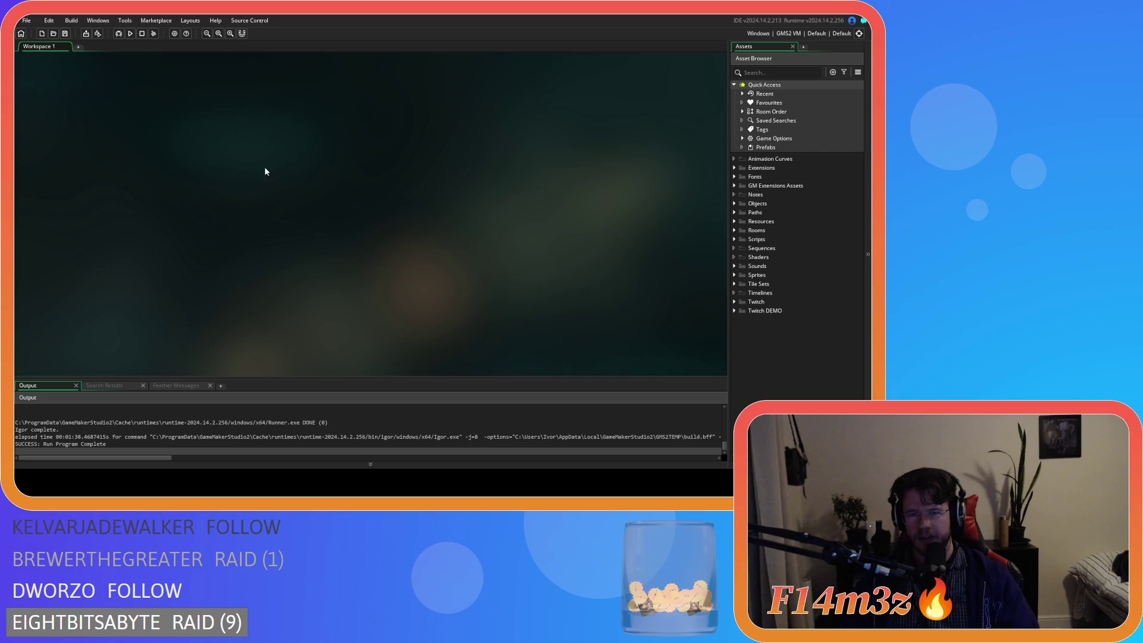